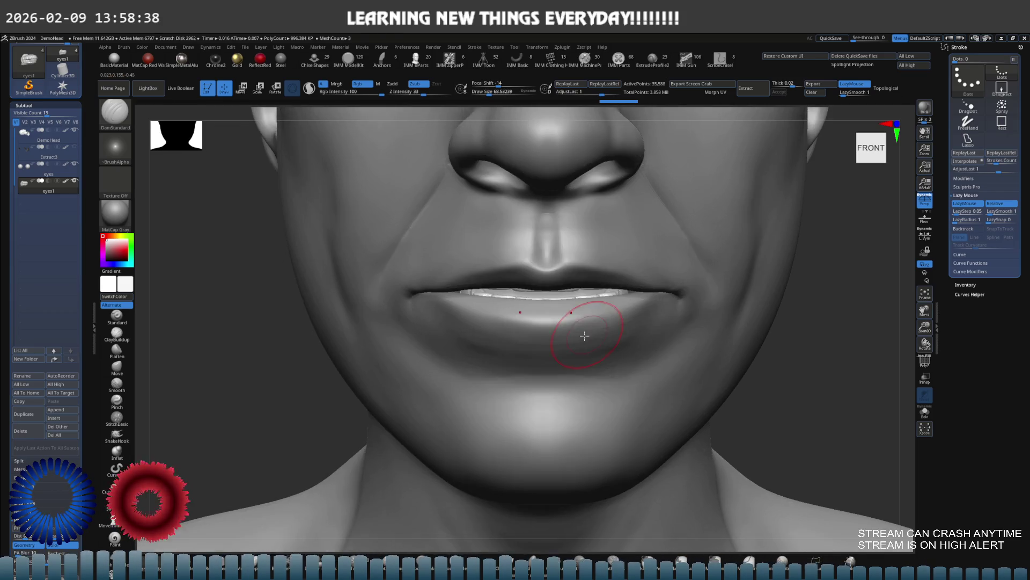
# Step: Build up clay at the corners of the lips with ClayBuildup
pyautogui.moveTo(590, 322)
pyautogui.mouseDown(button='right')
pyautogui.moveTo(569, 330)
pyautogui.moveTo(599, 337)
pyautogui.moveTo(608, 316)
pyautogui.mouseUp(button='right')
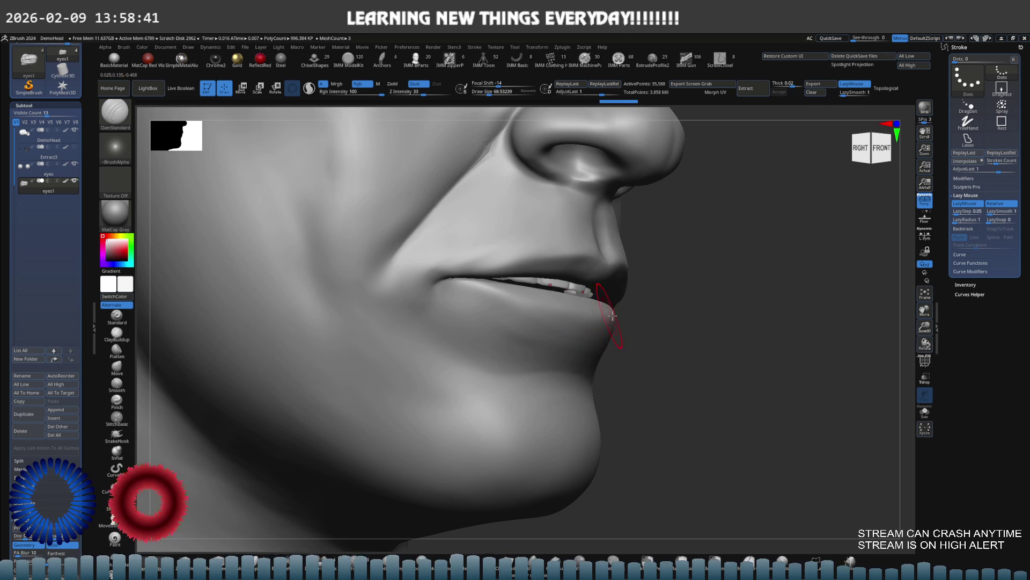
pyautogui.press('b')
pyautogui.press('c')
pyautogui.press('b')
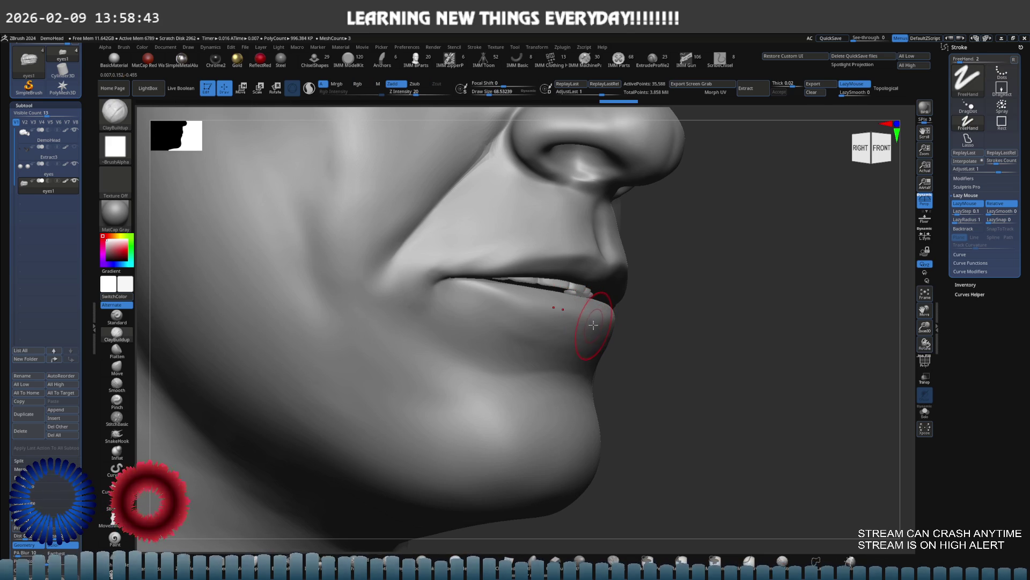
pyautogui.moveTo(593, 326)
pyautogui.mouseDown(button='right')
pyautogui.moveTo(590, 301)
pyautogui.moveTo(547, 322)
pyautogui.moveTo(595, 321)
pyautogui.mouseUp(button='right')
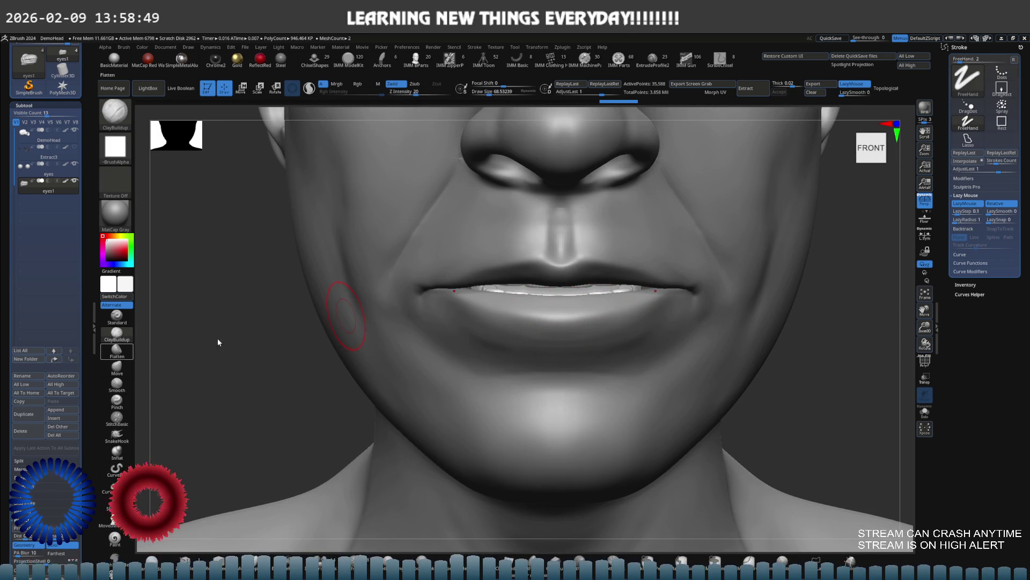
# Step: Carve the lip corners with DamStandard, then select the DemoHead subtool
pyautogui.press('b')
pyautogui.press('d')
pyautogui.press('s')
pyautogui.moveTo(620, 310); pyautogui.dragTo(625, 314, button='right')
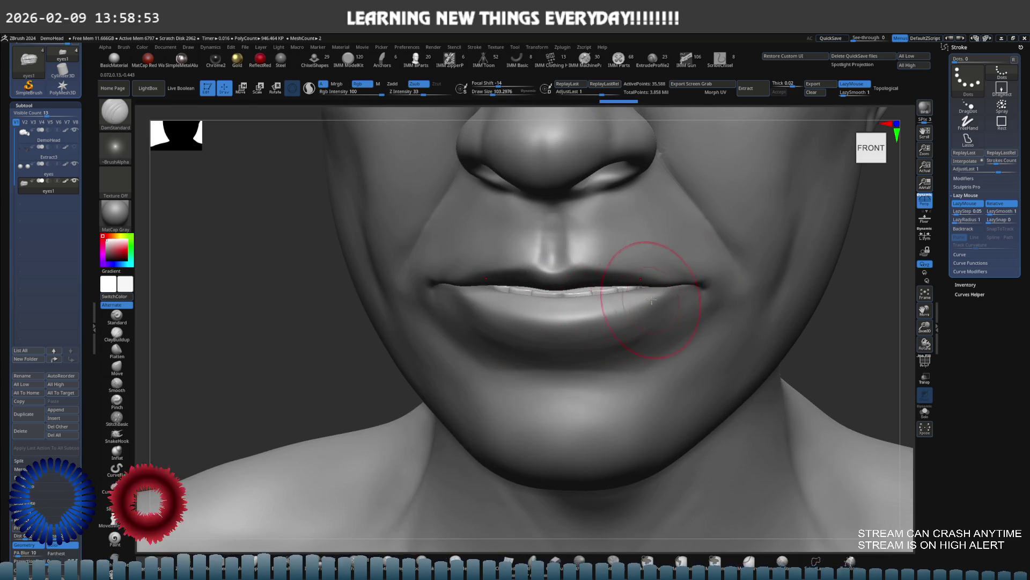
pyautogui.keyDown('alt'); pyautogui.click(612, 317); pyautogui.keyUp('alt')
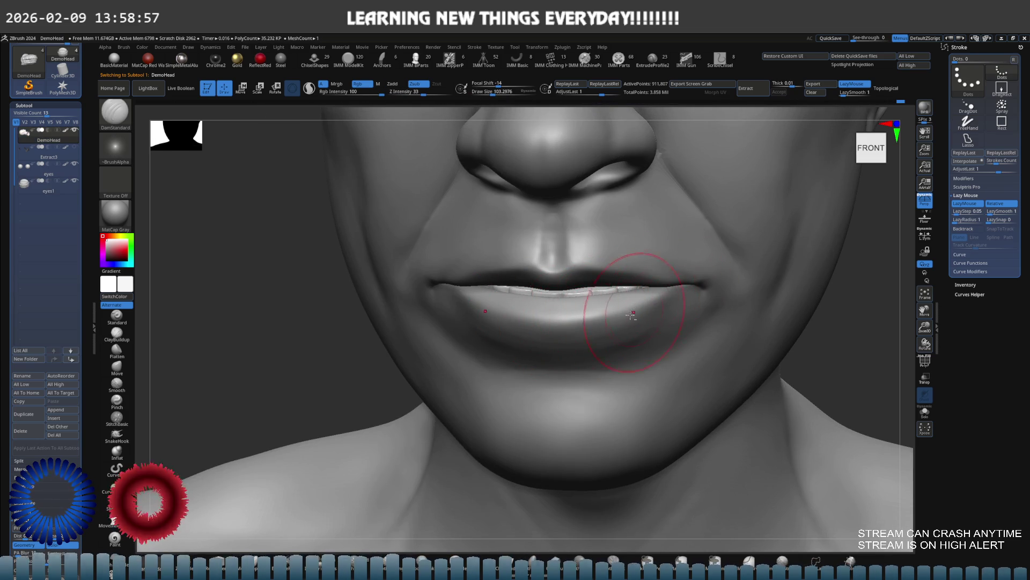
# Step: Reveal the teeth and gums and carve a crease along the lower lip line
pyautogui.press('ctrl')
pyautogui.press('ctrl')
pyautogui.press('b')
pyautogui.press('d')
pyautogui.press('s')
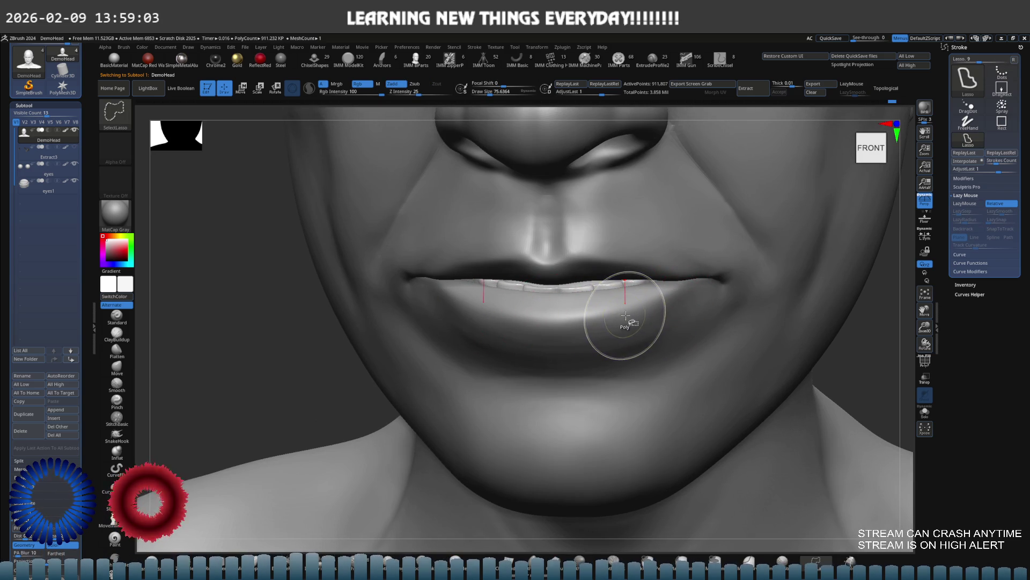
pyautogui.keyDown('ctrl'); pyautogui.keyDown('shift'); pyautogui.click(656, 299); pyautogui.keyUp('shift'); pyautogui.keyUp('ctrl')
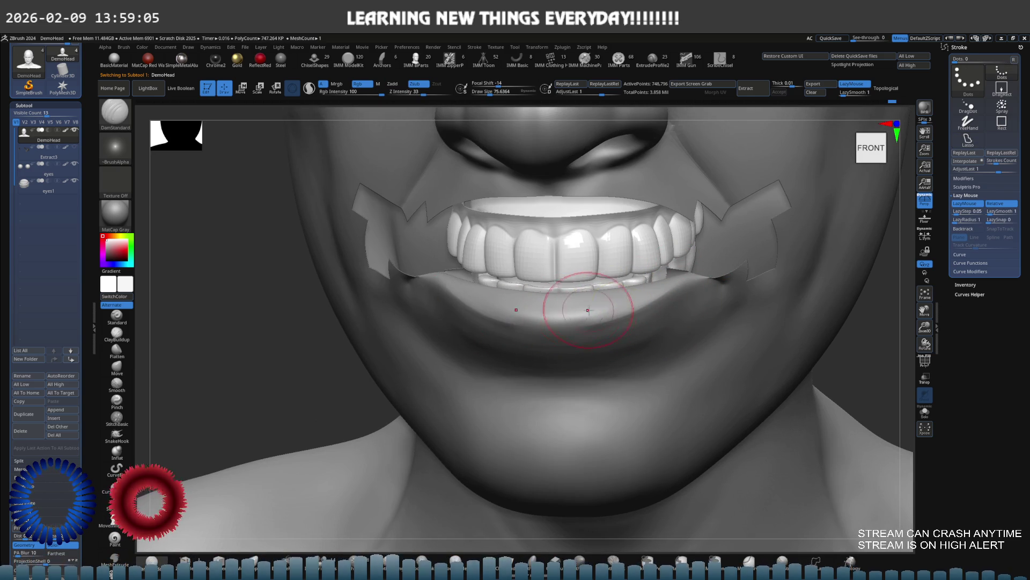
pyautogui.moveTo(585, 295); pyautogui.dragTo(448, 285)
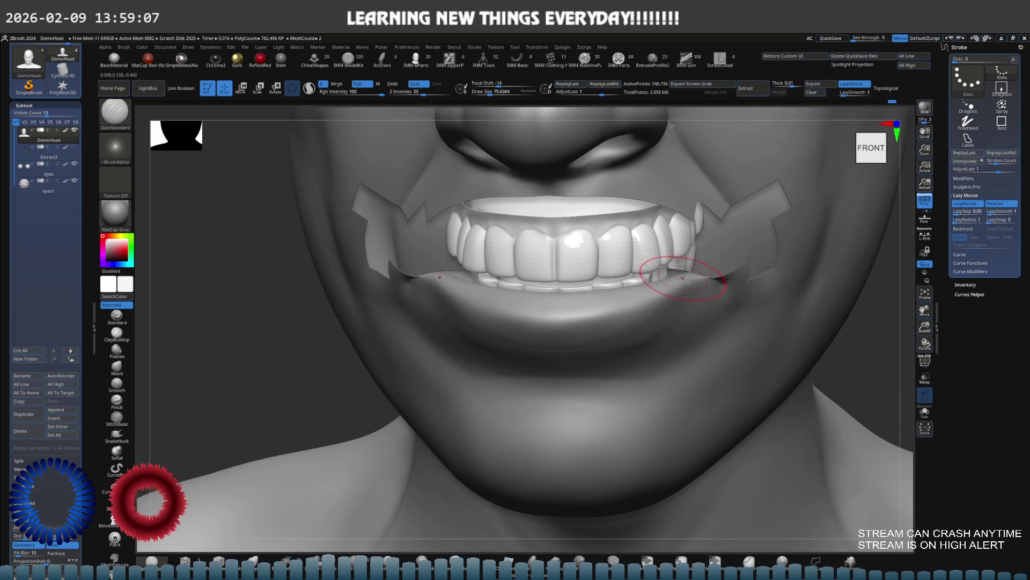
pyautogui.moveTo(592, 303); pyautogui.dragTo(661, 291, button='right')
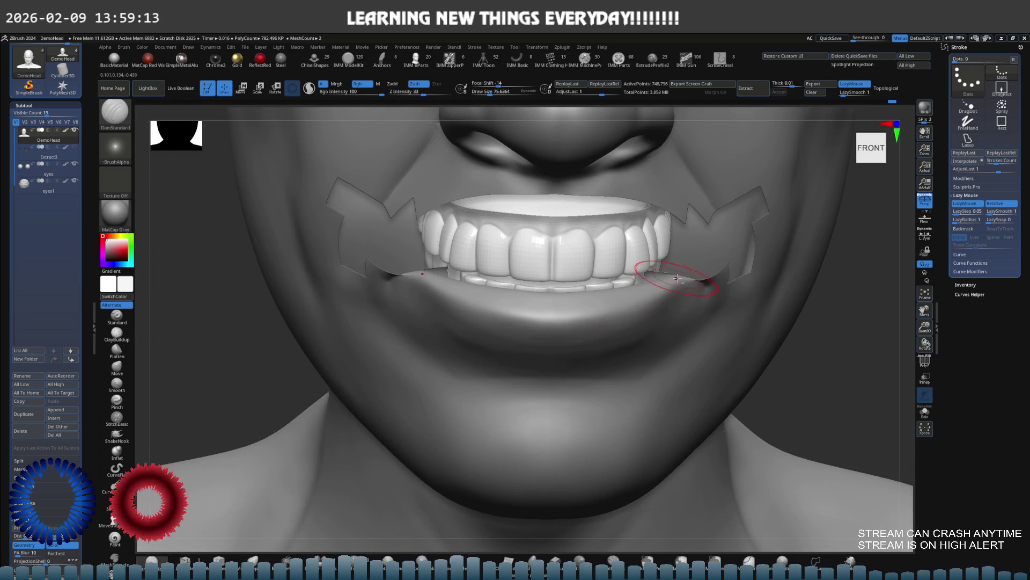
pyautogui.moveTo(552, 317)
pyautogui.keyDown('ctrl'); pyautogui.mouseDown(button='right')
pyautogui.moveTo(576, 295)
pyautogui.moveTo(667, 299)
pyautogui.mouseUp(button='right'); pyautogui.keyUp('ctrl')
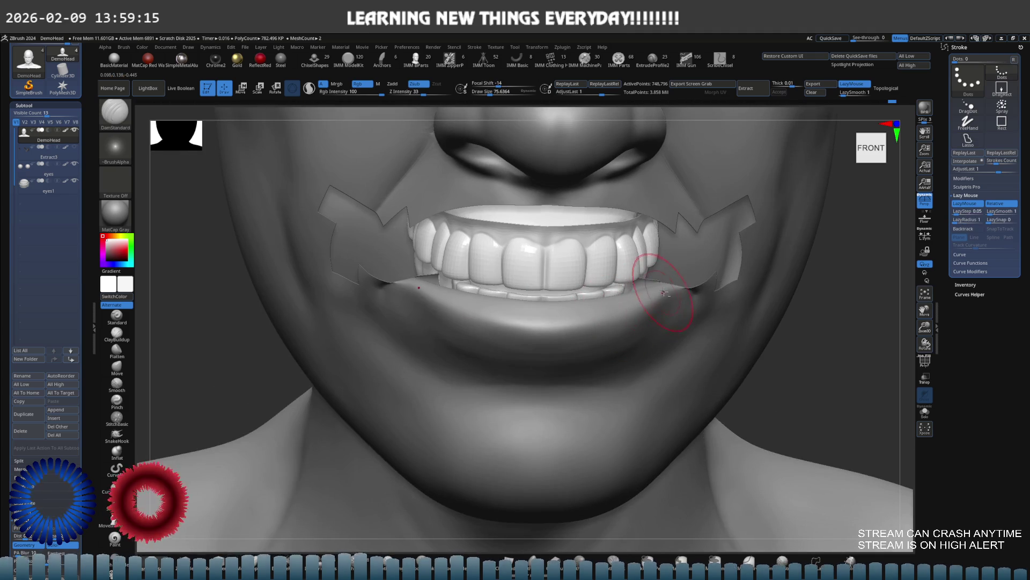
pyautogui.moveTo(530, 306)
pyautogui.mouseDown(button='right')
pyautogui.moveTo(552, 288)
pyautogui.moveTo(522, 292)
pyautogui.moveTo(640, 325)
pyautogui.mouseUp(button='right')
pyautogui.moveTo(581, 338); pyautogui.dragTo(578, 314, button='right')
# Step: Hide the teeth with Solo and drop the head to 47,084 points, picking ClayBuildup
pyautogui.hotkey('alt', 's')
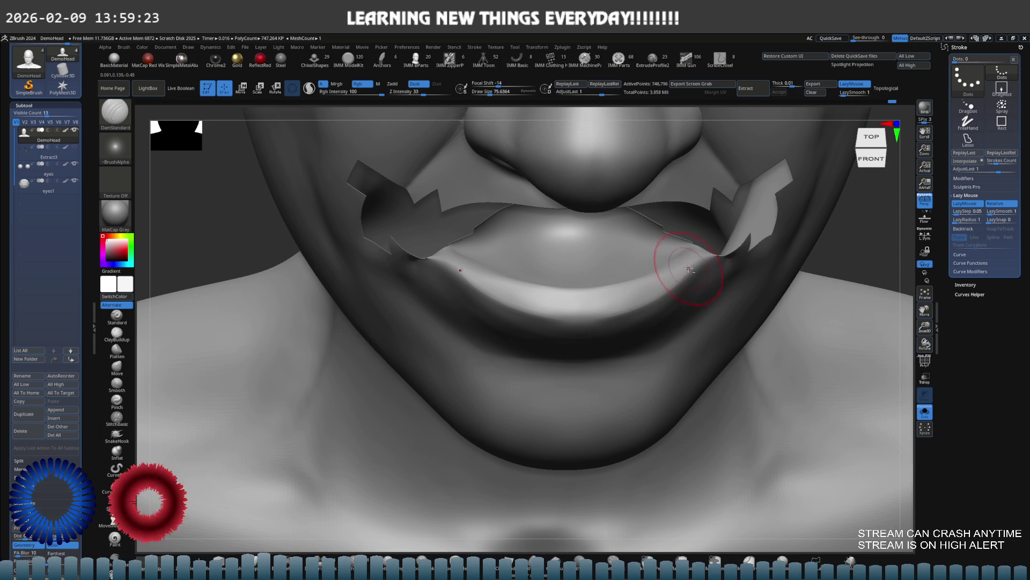
pyautogui.moveTo(598, 311); pyautogui.dragTo(678, 282, button='right')
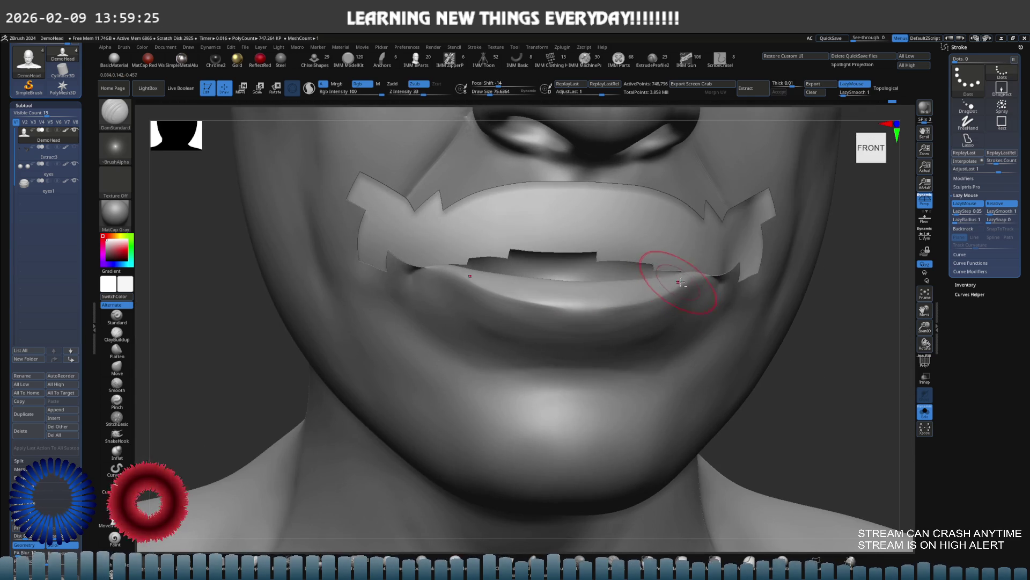
pyautogui.moveTo(603, 311)
pyautogui.keyDown('shift'); pyautogui.mouseDown(button='right')
pyautogui.moveTo(549, 306)
pyautogui.moveTo(578, 312)
pyautogui.moveTo(621, 299)
pyautogui.mouseUp(button='right'); pyautogui.keyUp('shift')
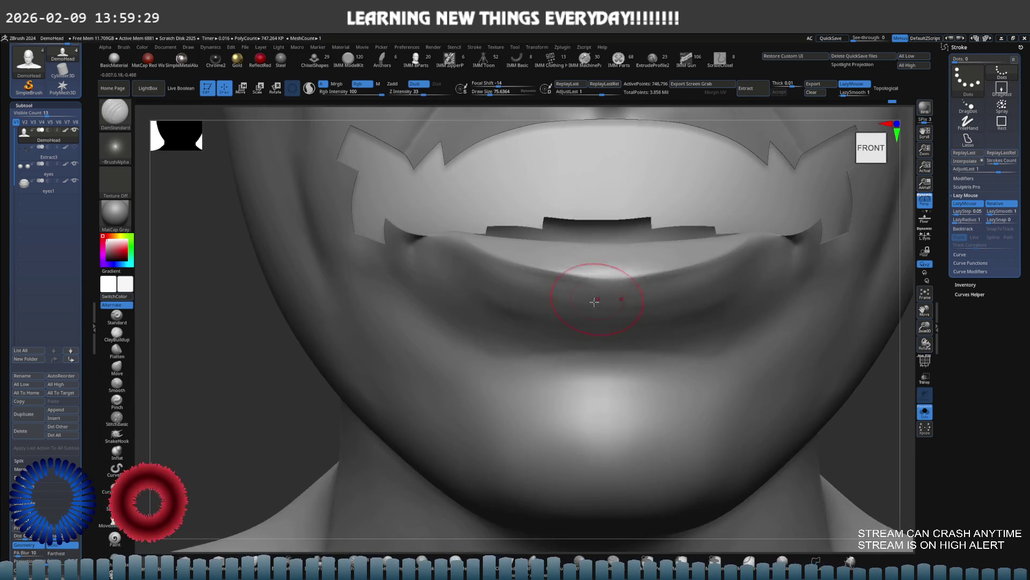
pyautogui.hotkey('shift', 'd')
pyautogui.press('b')
pyautogui.press('c')
pyautogui.press('b')
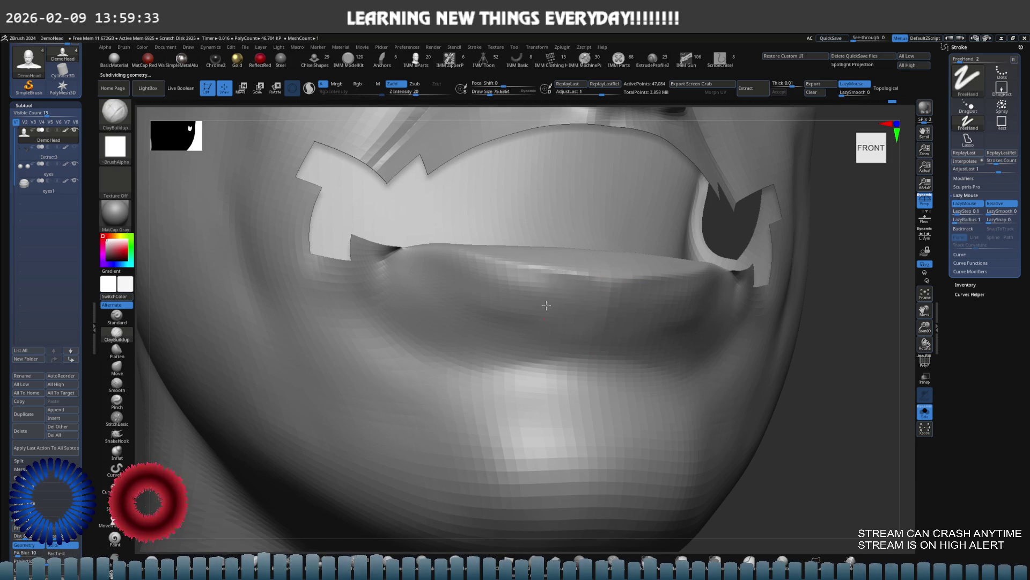
# Step: Build up and smooth the lower lip at low resolution, then return to the highest subdivision
pyautogui.press('shift')
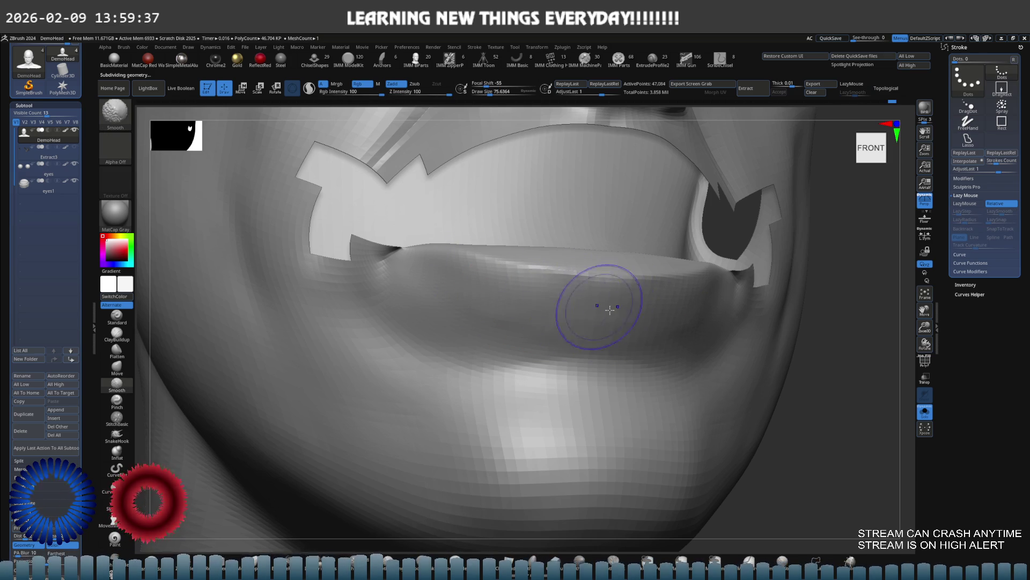
pyautogui.press('shift')
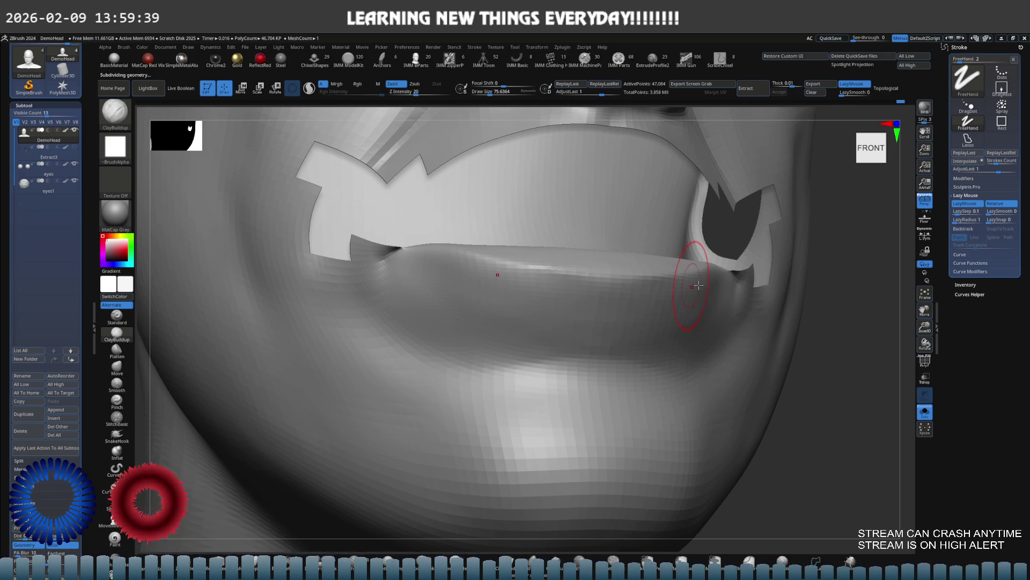
pyautogui.press('d')
pyautogui.moveTo(651, 288); pyautogui.dragTo(637, 303, button='right')
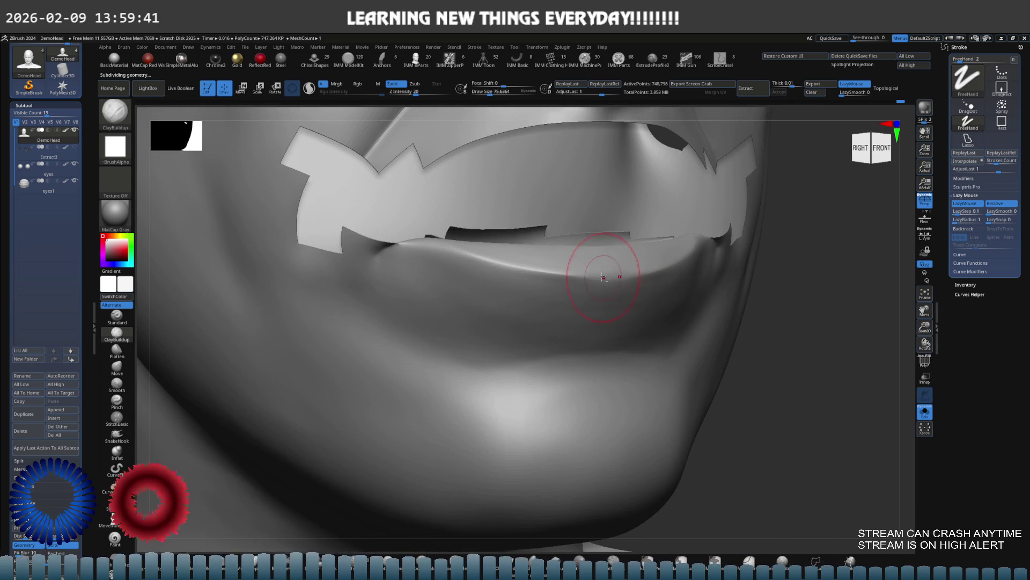
pyautogui.press('d')
pyautogui.moveTo(584, 278)
pyautogui.mouseDown(button='right')
pyautogui.moveTo(651, 278)
pyautogui.moveTo(660, 292)
pyautogui.mouseUp(button='right')
pyautogui.scroll(5, 652, 279)
# Step: Smooth the lower lip at 2.992 million points, then pick ClayBuildup at Z Intensity 20
pyautogui.press('shift')
pyautogui.keyDown('shift'); pyautogui.moveTo(670, 281); pyautogui.dragTo(637, 288); pyautogui.keyUp('shift')
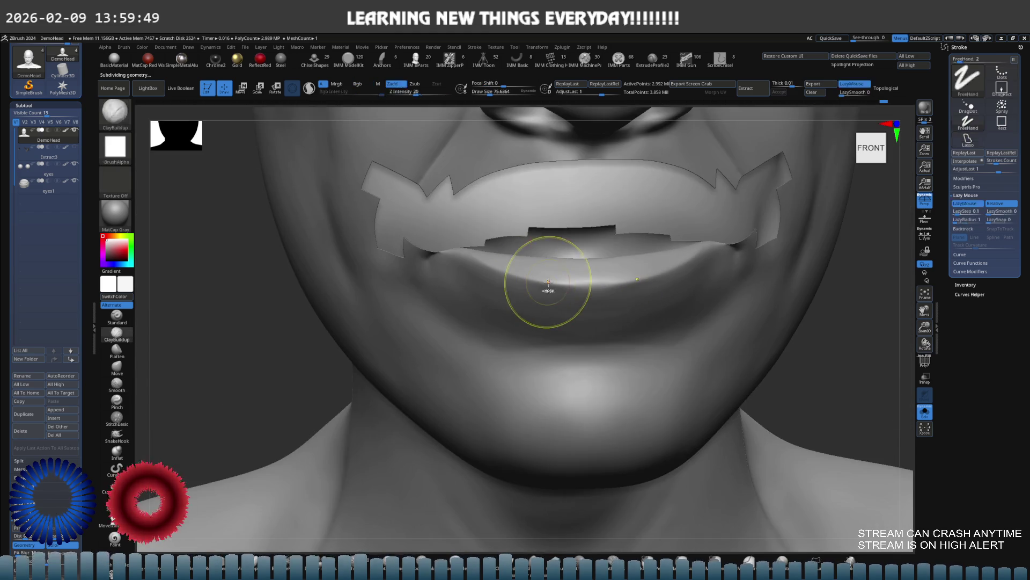
pyautogui.hotkey('ctrl', 'shift')
pyautogui.scroll(2, 623, 281)
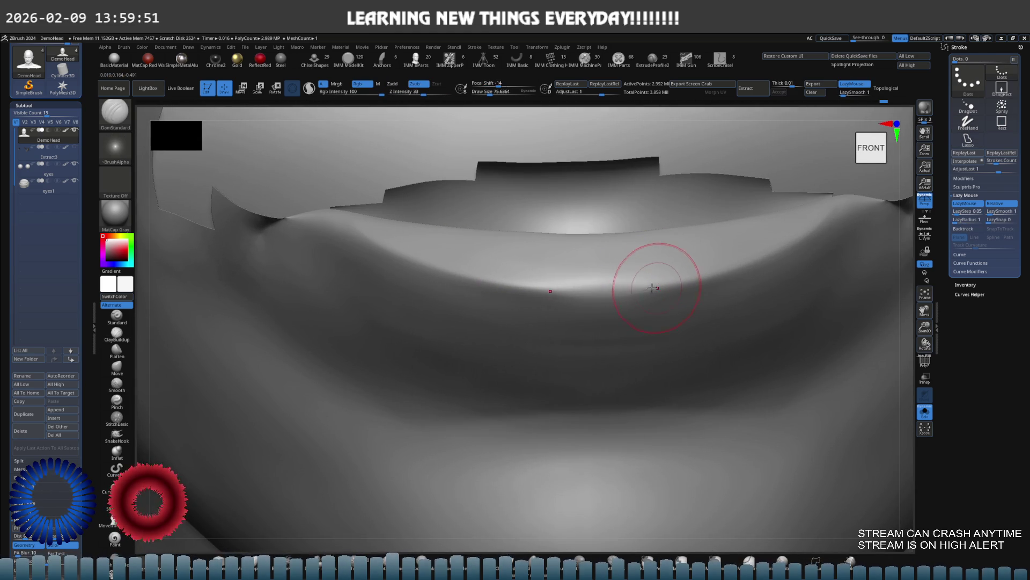
pyautogui.press('shift')
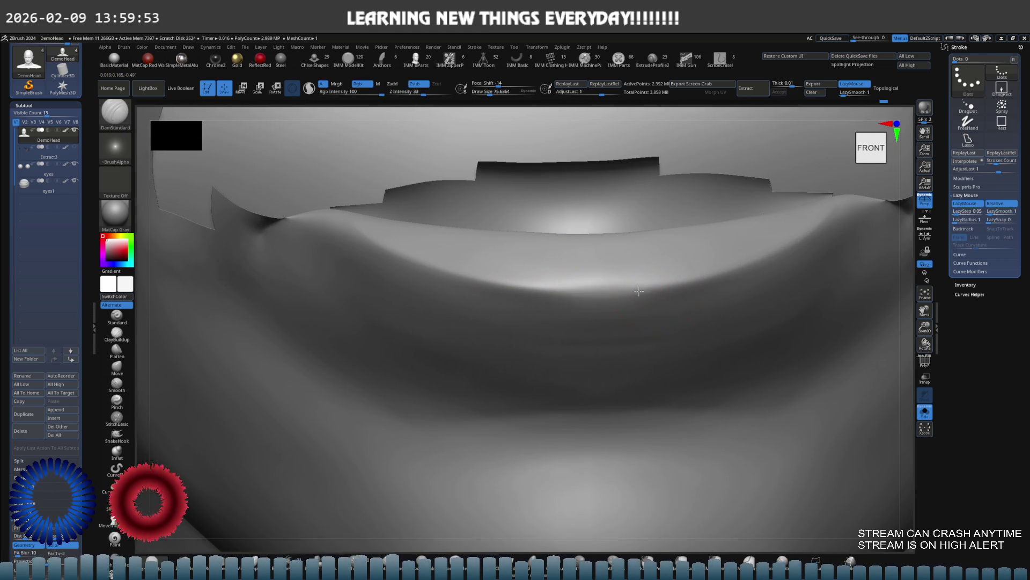
pyautogui.press('shift')
pyautogui.moveTo(606, 306)
pyautogui.mouseDown(button='right')
pyautogui.moveTo(596, 316)
pyautogui.moveTo(610, 327)
pyautogui.moveTo(587, 328)
pyautogui.moveTo(582, 310)
pyautogui.moveTo(520, 294)
pyautogui.moveTo(642, 289)
pyautogui.mouseUp(button='right')
pyautogui.press('shift')
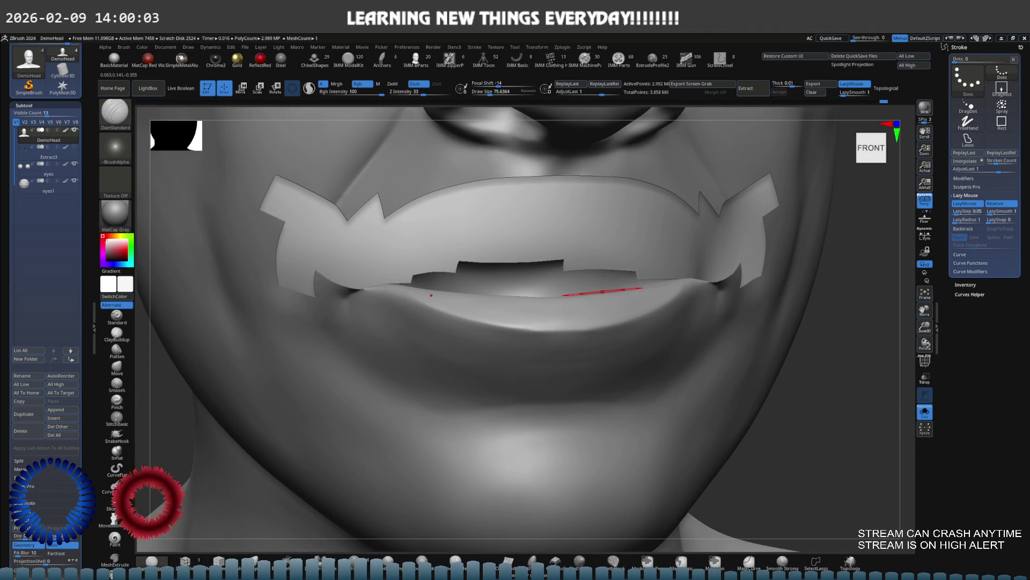
pyautogui.moveTo(623, 287)
pyautogui.keyDown('ctrl'); pyautogui.mouseDown(button='right')
pyautogui.moveTo(578, 315)
pyautogui.moveTo(552, 311)
pyautogui.moveTo(552, 292)
pyautogui.moveTo(537, 294)
pyautogui.mouseUp(button='right'); pyautogui.keyUp('ctrl')
pyautogui.press('b')
pyautogui.press('c')
pyautogui.press('b')
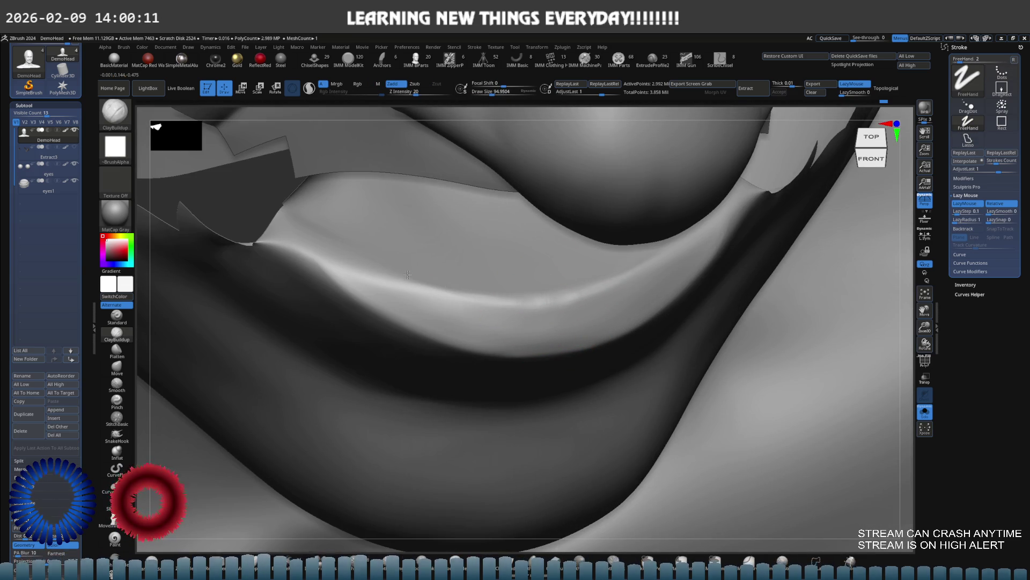
# Step: Set Smooth Strong as the smoothing brush and build up the lower lip at brush size about 107
pyautogui.press('shift')
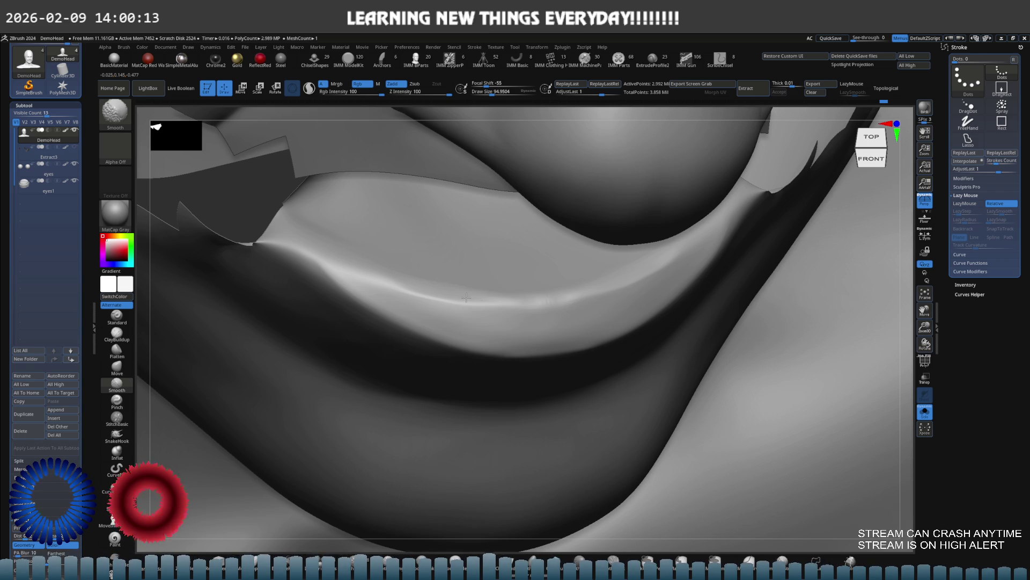
pyautogui.keyDown('shift'); pyautogui.click(400, 561); pyautogui.keyUp('shift')
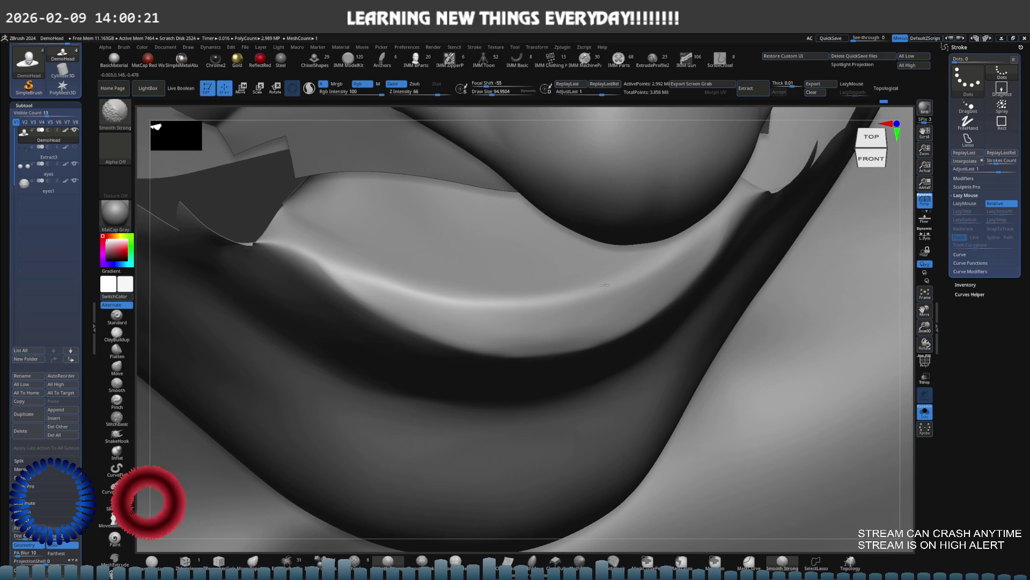
pyautogui.press('b')
pyautogui.press('c')
pyautogui.press('b')
pyautogui.moveTo(541, 299)
pyautogui.keyDown('shift'); pyautogui.mouseDown(button='right')
pyautogui.moveTo(518, 293)
pyautogui.moveTo(547, 315)
pyautogui.mouseUp(button='right'); pyautogui.keyUp('shift')
pyautogui.press(']')
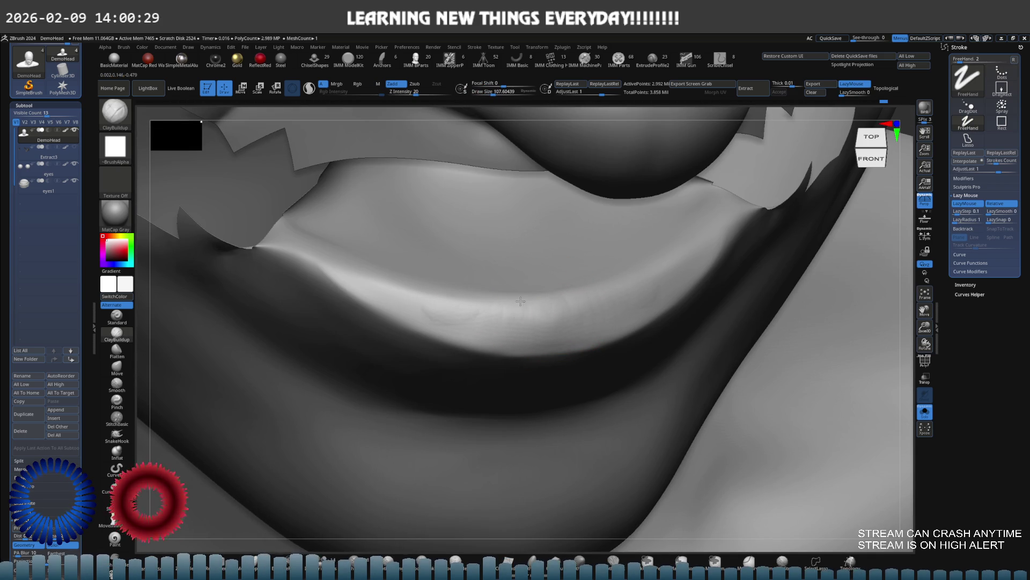
# Step: Smooth the lower lip with Smooth Strong from several angles, ending on a front view
pyautogui.moveTo(453, 292)
pyautogui.mouseDown(button='right')
pyautogui.moveTo(502, 311)
pyautogui.moveTo(561, 301)
pyautogui.moveTo(553, 311)
pyautogui.mouseUp(button='right')
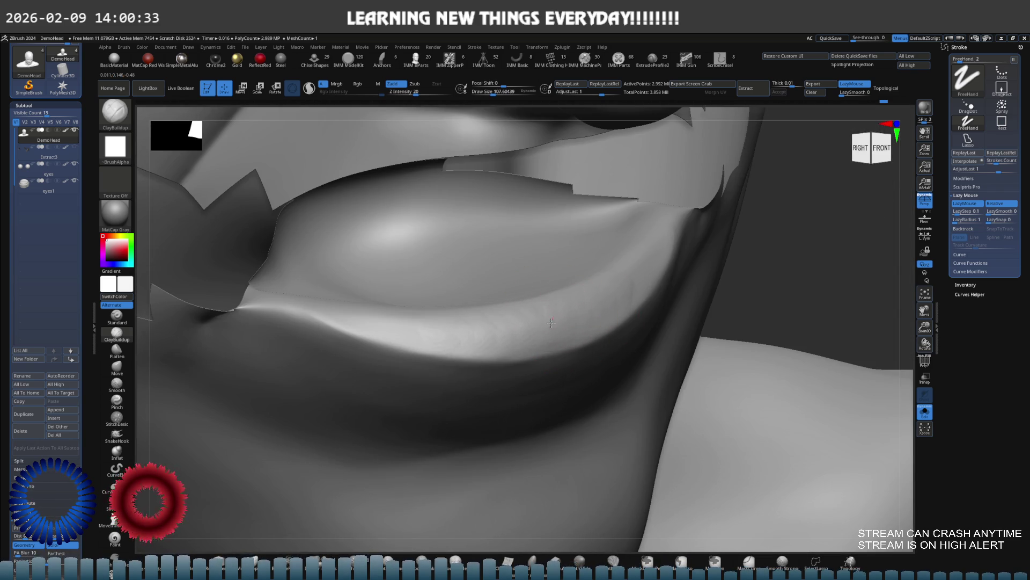
pyautogui.moveTo(445, 334)
pyautogui.mouseDown(button='right')
pyautogui.moveTo(571, 356)
pyautogui.moveTo(553, 345)
pyautogui.moveTo(624, 341)
pyautogui.mouseUp(button='right')
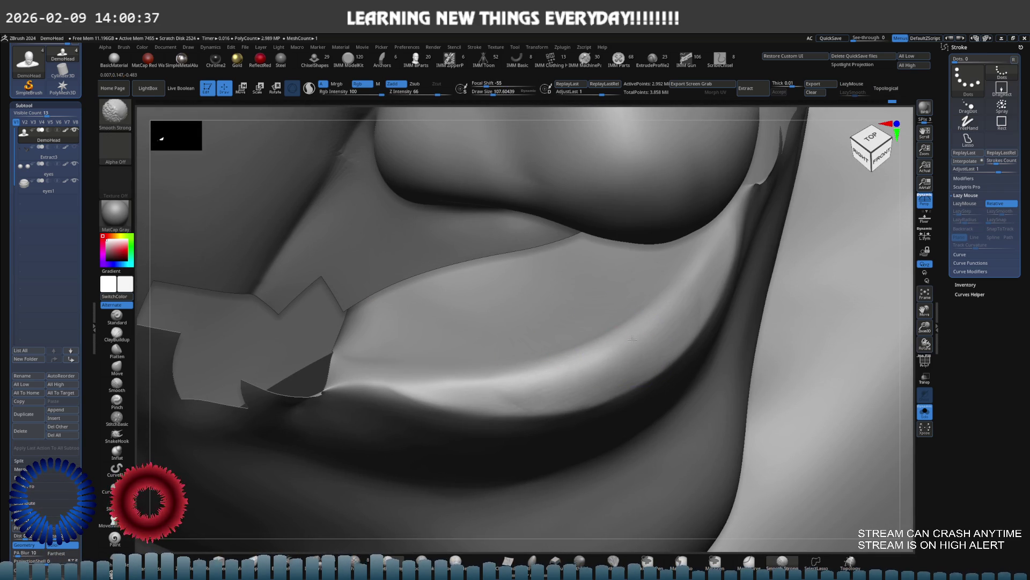
pyautogui.press('f')
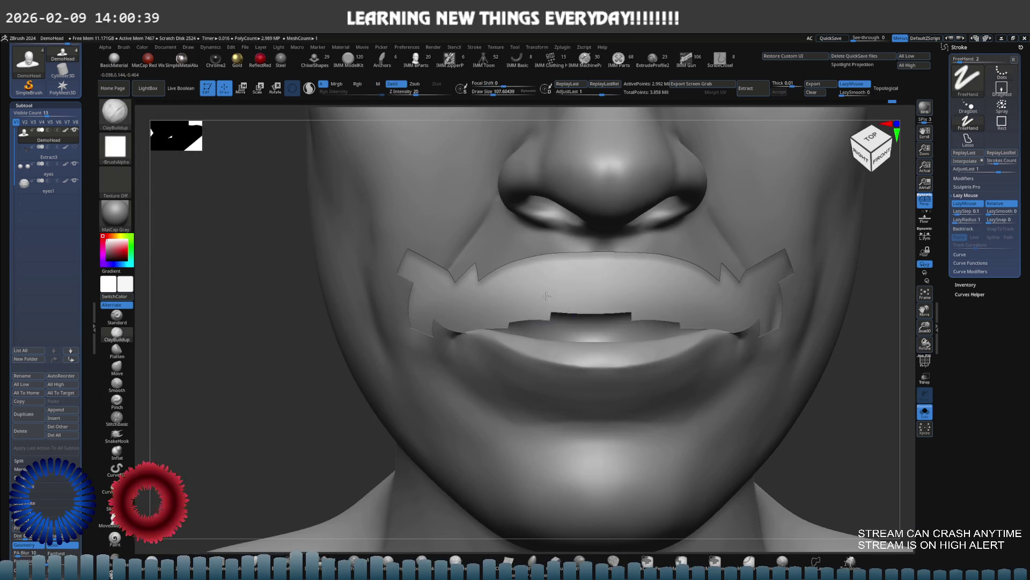
pyautogui.moveTo(582, 321)
pyautogui.mouseDown(button='right')
pyautogui.moveTo(542, 335)
pyautogui.moveTo(593, 329)
pyautogui.mouseUp(button='right')
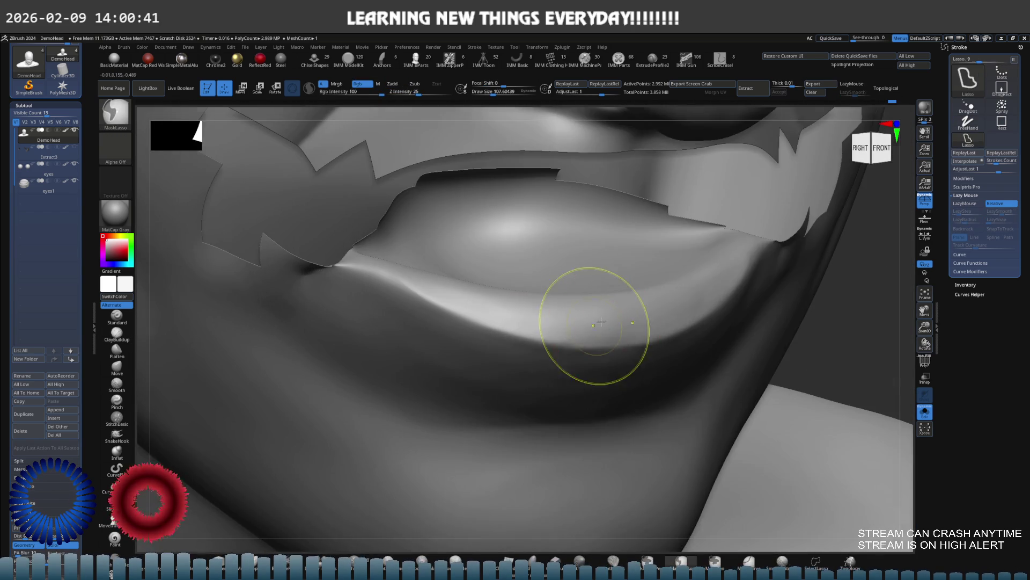
pyautogui.moveTo(524, 295); pyautogui.dragTo(520, 292, button='right')
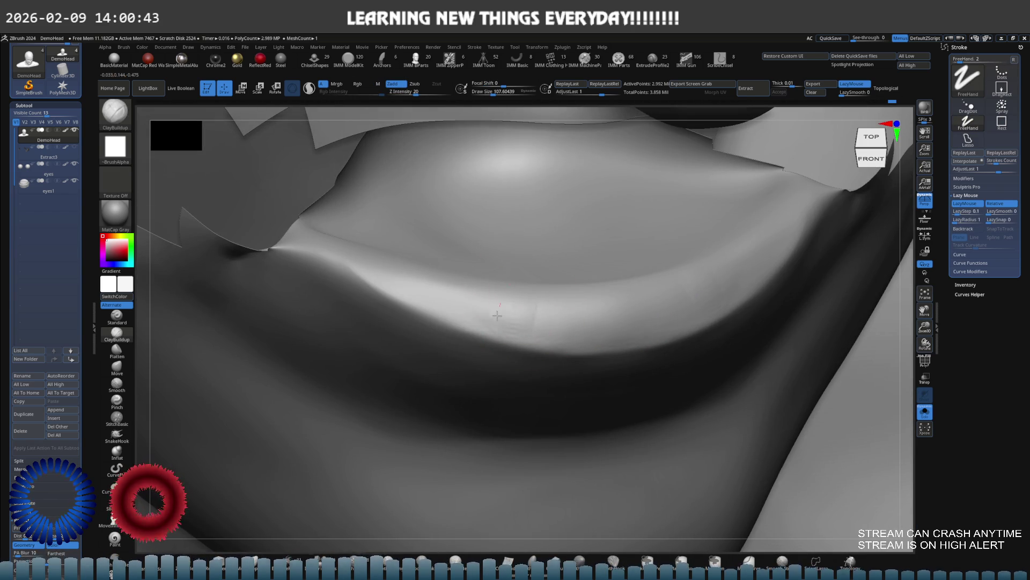
pyautogui.moveTo(421, 272); pyautogui.dragTo(594, 276, button='right')
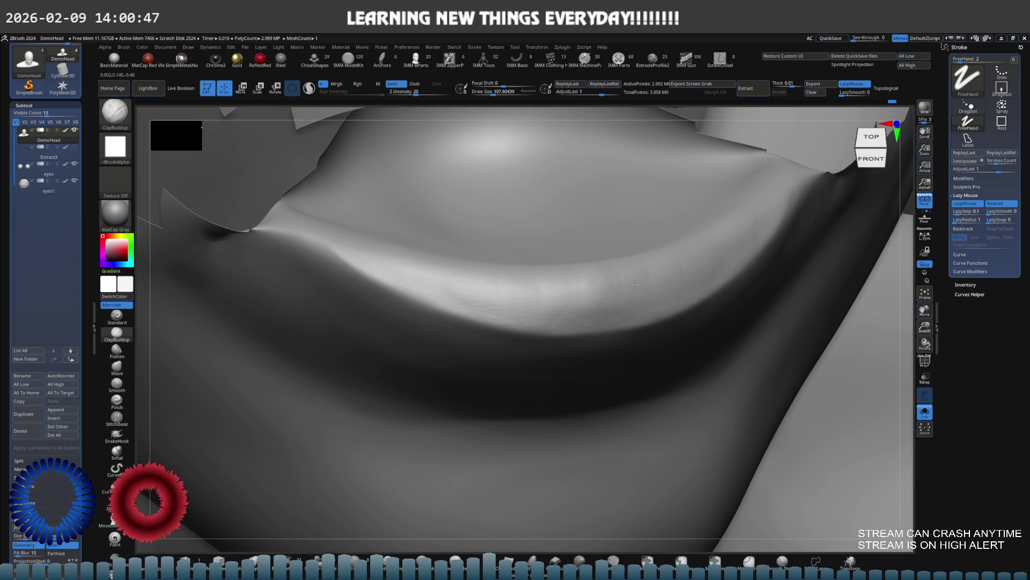
pyautogui.press('shift')
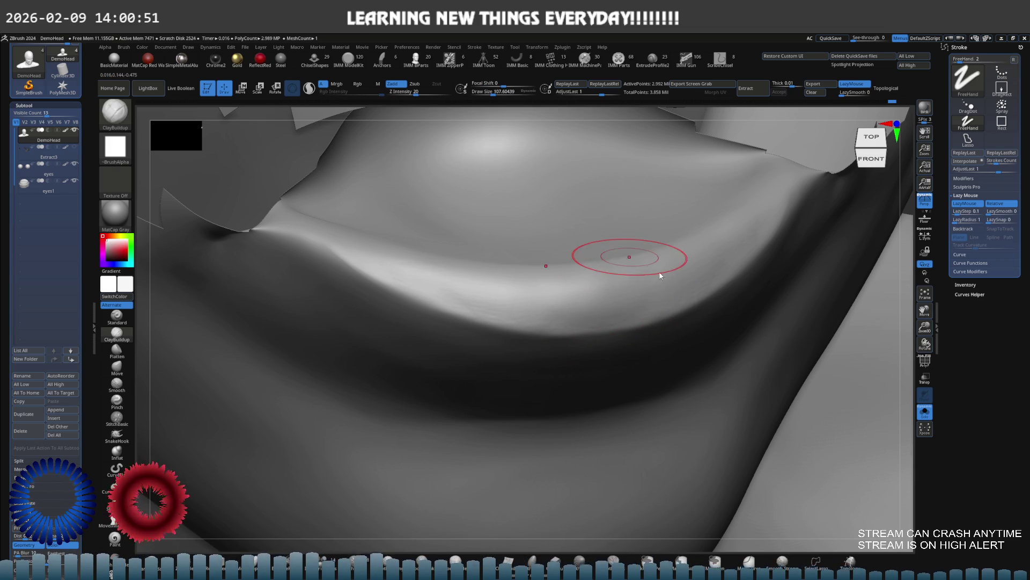
pyautogui.press('shift')
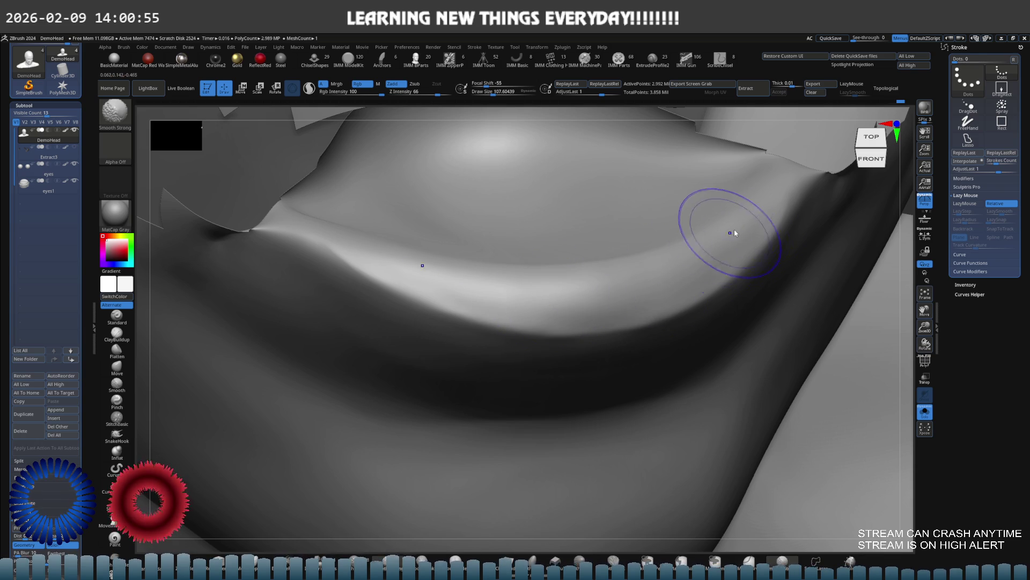
pyautogui.moveTo(722, 237)
pyautogui.mouseDown(button='right')
pyautogui.moveTo(621, 276)
pyautogui.moveTo(621, 242)
pyautogui.mouseUp(button='right')
pyautogui.hotkey('ctrl', 'shift')
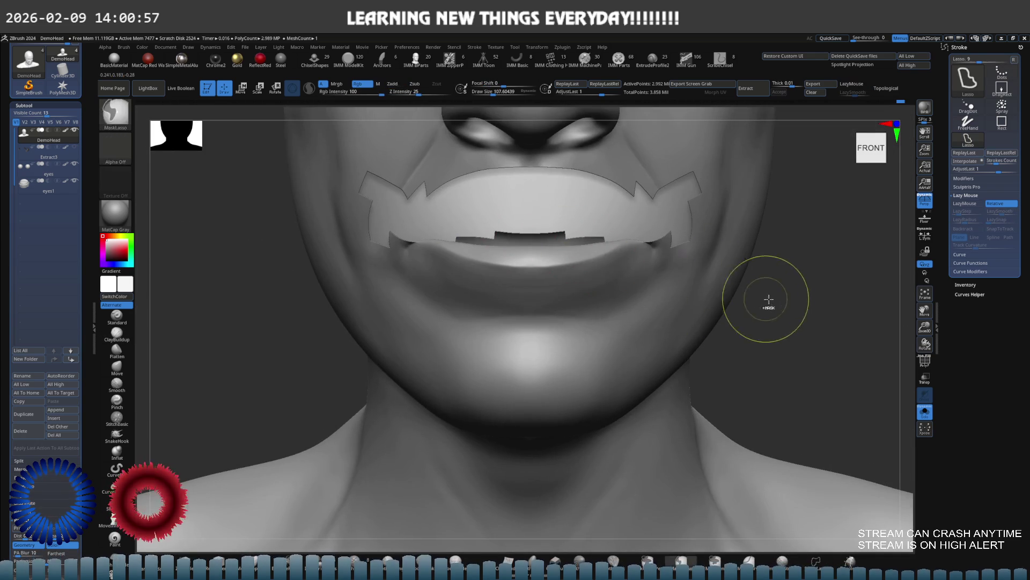
# Step: Enlarge the brush to about 155 and smooth the right side of the lower lip
pyautogui.moveTo(776, 292)
pyautogui.mouseDown(button='right')
pyautogui.moveTo(580, 278)
pyautogui.moveTo(545, 278)
pyautogui.moveTo(552, 287)
pyautogui.moveTo(540, 288)
pyautogui.moveTo(579, 306)
pyautogui.moveTo(610, 265)
pyautogui.mouseUp(button='right')
pyautogui.hotkey('ctrl', 'shift')
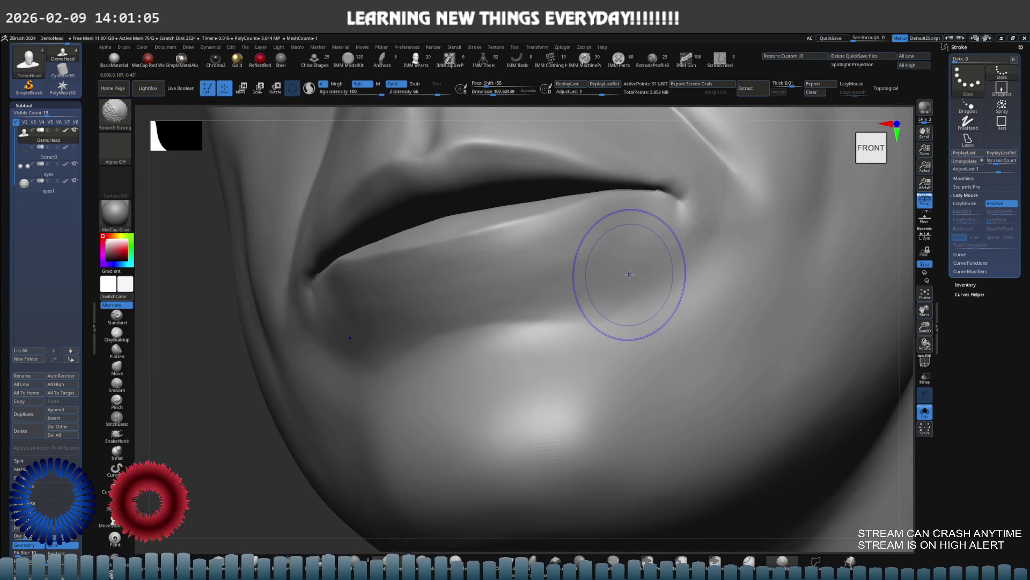
pyautogui.press('s')
pyautogui.moveTo(626, 274); pyautogui.dragTo(639, 275)
pyautogui.press('s')
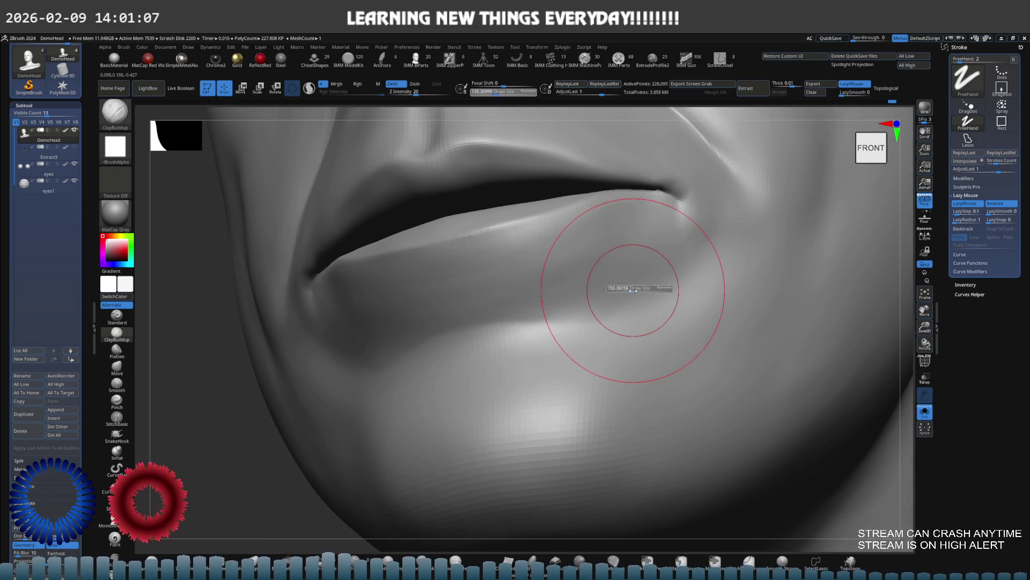
pyautogui.press('shift')
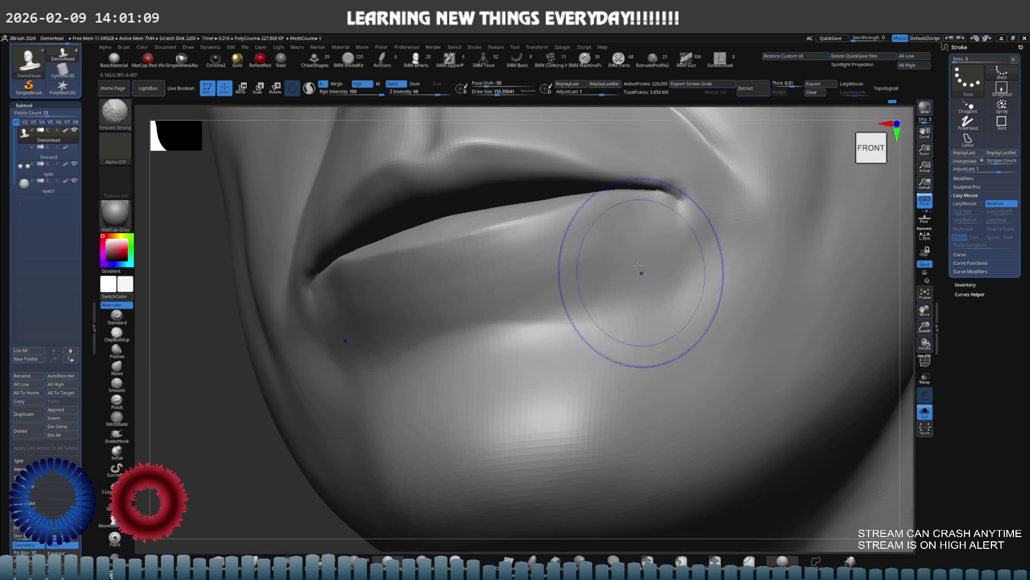
pyautogui.moveTo(655, 284)
pyautogui.keyDown('ctrl'); pyautogui.mouseDown(button='right')
pyautogui.moveTo(682, 276)
pyautogui.moveTo(616, 305)
pyautogui.mouseUp(button='right'); pyautogui.keyUp('ctrl')
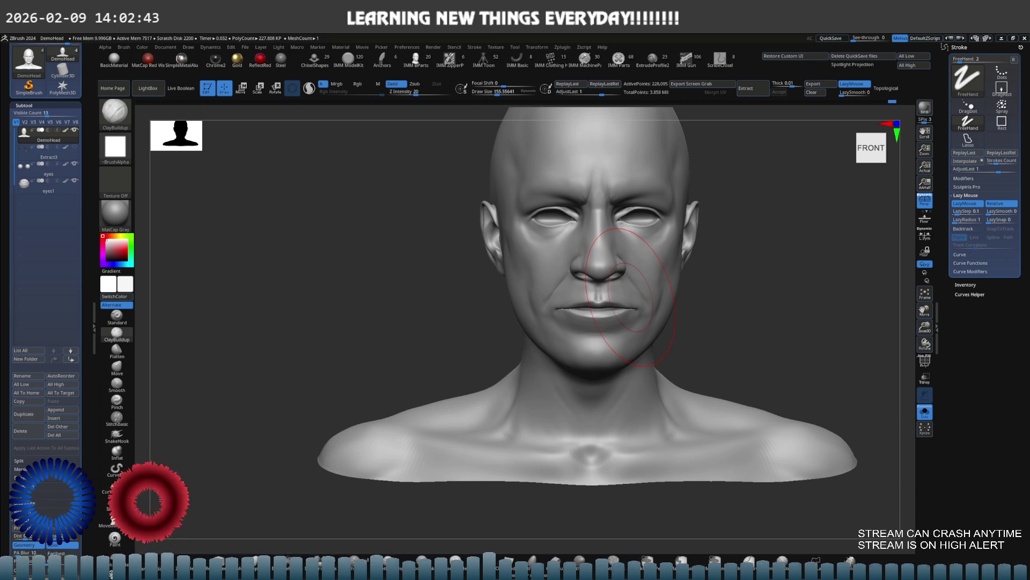
# Step: Resize the brush and smooth the lower lip with Smooth Strong
pyautogui.moveTo(630, 298)
pyautogui.mouseDown(button='right')
pyautogui.moveTo(647, 333)
pyautogui.moveTo(621, 322)
pyautogui.moveTo(611, 337)
pyautogui.moveTo(602, 328)
pyautogui.mouseUp(button='right')
pyautogui.press('s')
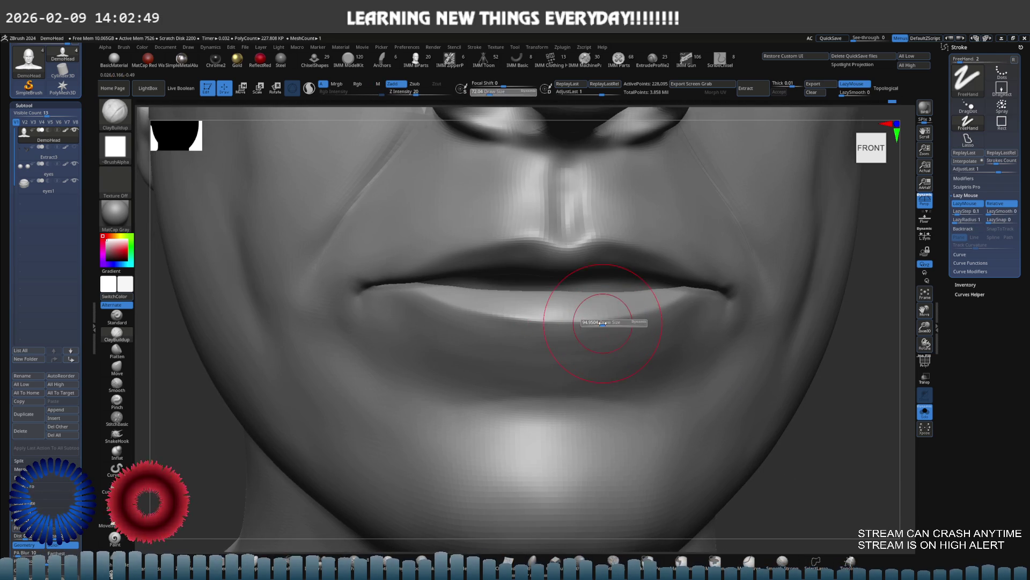
pyautogui.press('shift')
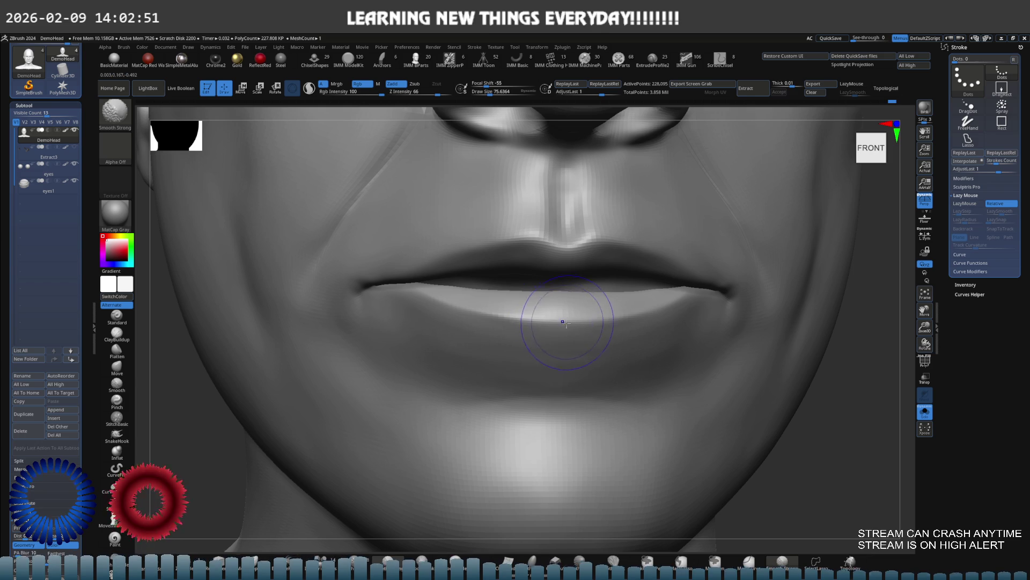
pyautogui.moveTo(430, 299)
pyautogui.keyDown('ctrl'); pyautogui.mouseDown(button='right')
pyautogui.moveTo(469, 311)
pyautogui.moveTo(590, 292)
pyautogui.moveTo(527, 232)
pyautogui.moveTo(479, 322)
pyautogui.moveTo(585, 292)
pyautogui.mouseUp(button='right'); pyautogui.keyUp('ctrl')
# Step: Isolate and smooth the inner-mouth piece, then unhide all geometry
pyautogui.keyDown('ctrl'); pyautogui.keyDown('shift'); pyautogui.click(675, 301); pyautogui.keyUp('shift'); pyautogui.keyUp('ctrl')
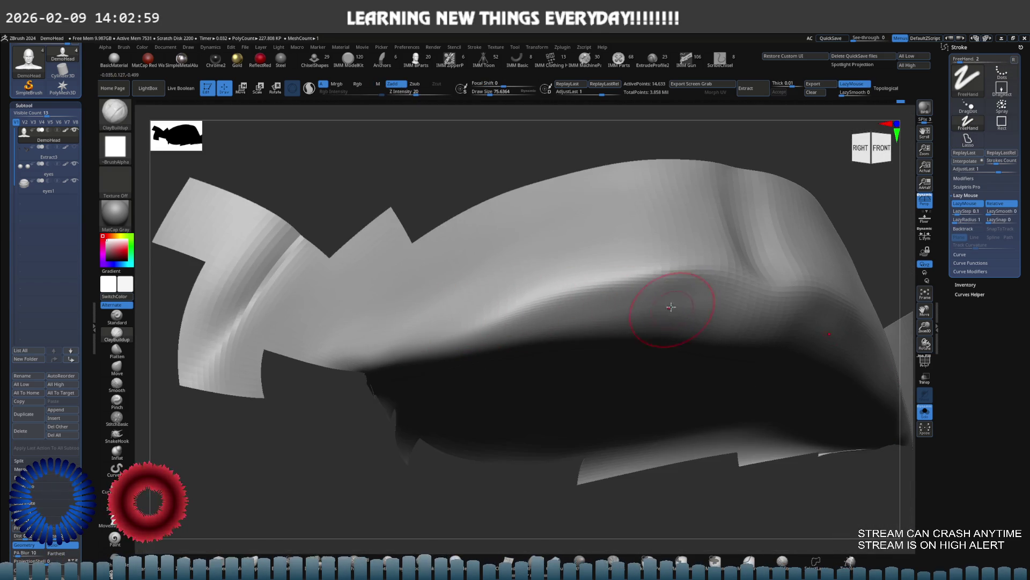
pyautogui.moveTo(675, 305); pyautogui.dragTo(695, 306, button='right')
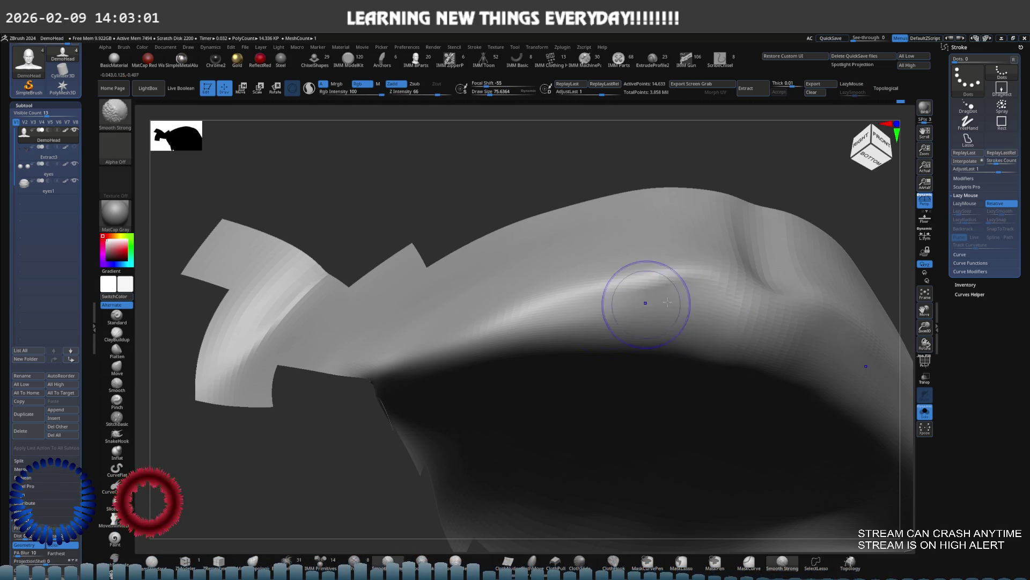
pyautogui.moveTo(620, 295)
pyautogui.keyDown('ctrl'); pyautogui.mouseDown(button='right')
pyautogui.moveTo(702, 264)
pyautogui.moveTo(703, 299)
pyautogui.moveTo(591, 322)
pyautogui.moveTo(483, 322)
pyautogui.moveTo(494, 288)
pyautogui.moveTo(508, 297)
pyautogui.mouseUp(button='right'); pyautogui.keyUp('ctrl')
pyautogui.keyDown('ctrl'); pyautogui.keyDown('shift'); pyautogui.click(708, 264); pyautogui.keyUp('shift'); pyautogui.keyUp('ctrl')
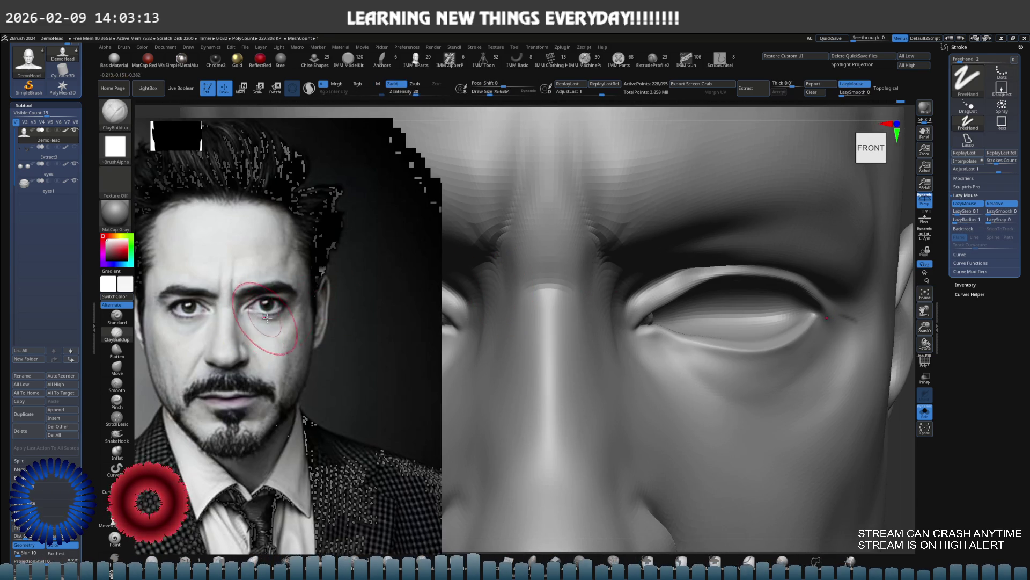
# Step: Push the nose bridge between the eyes into shape with the Move brush
pyautogui.moveTo(535, 278)
pyautogui.keyDown('ctrl'); pyautogui.mouseDown(button='right')
pyautogui.moveTo(563, 301)
pyautogui.moveTo(698, 303)
pyautogui.moveTo(671, 298)
pyautogui.moveTo(645, 304)
pyautogui.moveTo(759, 322)
pyautogui.moveTo(585, 314)
pyautogui.mouseUp(button='right'); pyautogui.keyUp('ctrl')
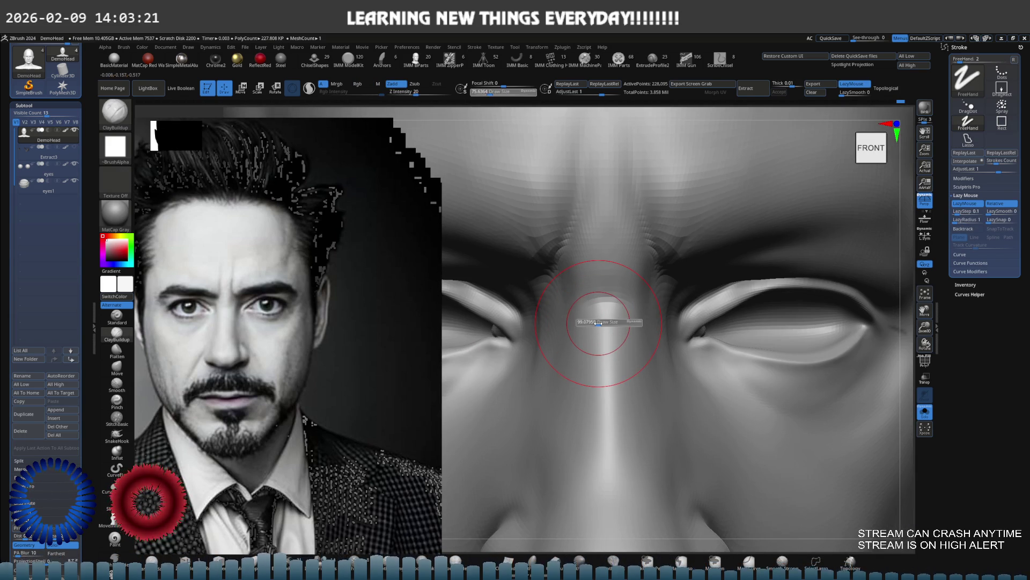
pyautogui.press('b')
pyautogui.press('m')
pyautogui.press('v')
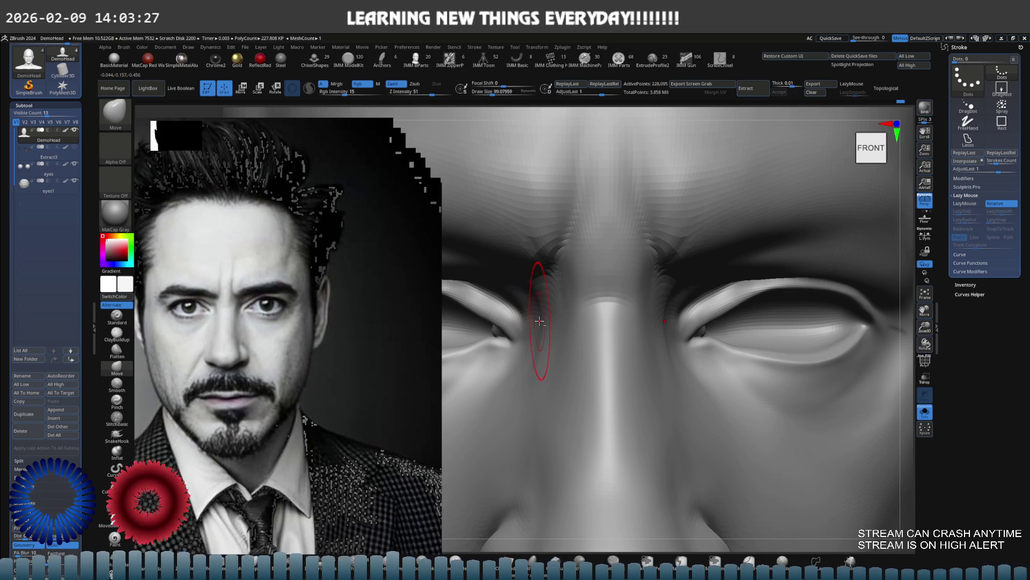
pyautogui.moveTo(541, 321)
pyautogui.mouseDown(button='right')
pyautogui.moveTo(547, 312)
pyautogui.moveTo(552, 333)
pyautogui.moveTo(569, 306)
pyautogui.moveTo(590, 311)
pyautogui.mouseUp(button='right')
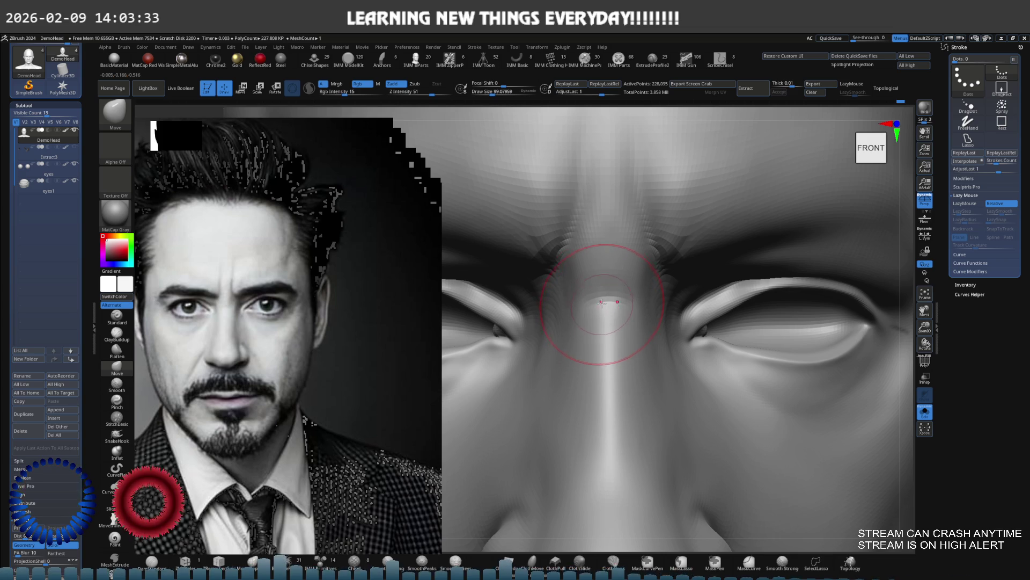
pyautogui.press('b')
pyautogui.press('c')
pyautogui.press('b')
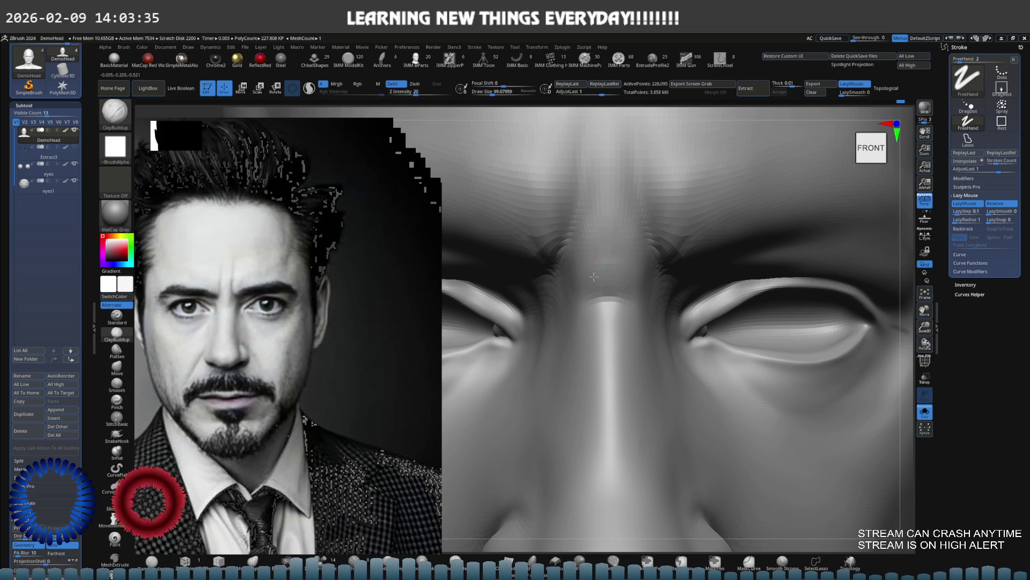
# Step: Reshape the brow forms with the Move brush and mask near the eye in front view
pyautogui.moveTo(594, 242)
pyautogui.mouseDown(button='right')
pyautogui.moveTo(632, 257)
pyautogui.moveTo(623, 290)
pyautogui.moveTo(602, 256)
pyautogui.mouseUp(button='right')
pyautogui.press('b')
pyautogui.press('m')
pyautogui.press('v')
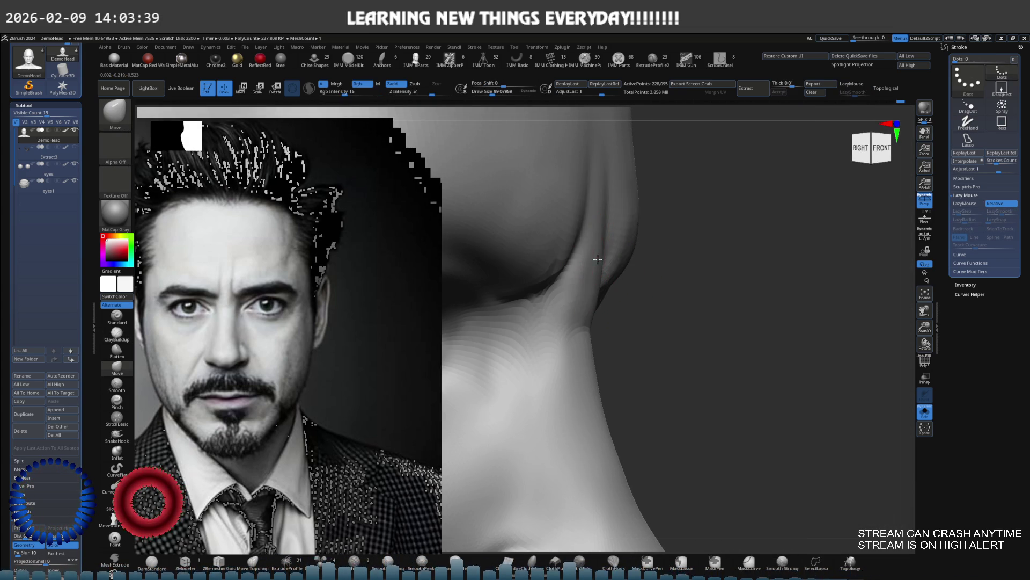
pyautogui.keyDown('shift'); pyautogui.moveTo(592, 265); pyautogui.dragTo(577, 236, button='right'); pyautogui.keyUp('shift')
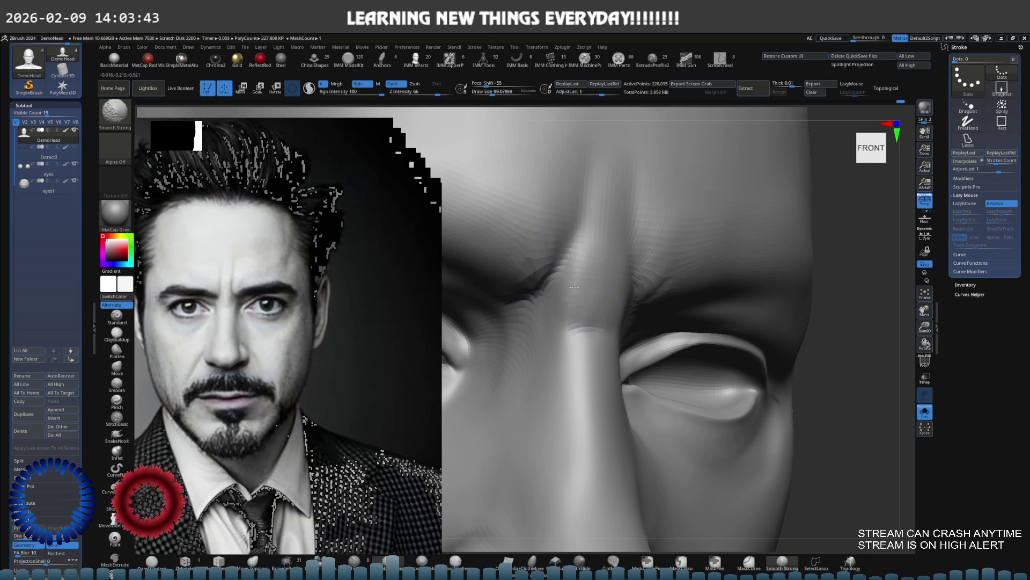
pyautogui.moveTo(602, 249)
pyautogui.mouseDown(button='right')
pyautogui.moveTo(587, 234)
pyautogui.moveTo(589, 281)
pyautogui.moveTo(556, 308)
pyautogui.moveTo(656, 322)
pyautogui.moveTo(570, 334)
pyautogui.moveTo(667, 322)
pyautogui.moveTo(673, 349)
pyautogui.moveTo(697, 330)
pyautogui.moveTo(660, 369)
pyautogui.moveTo(736, 310)
pyautogui.mouseUp(button='right')
pyautogui.press('ctrl')
pyautogui.press('b')
pyautogui.press('d')
pyautogui.press('s')
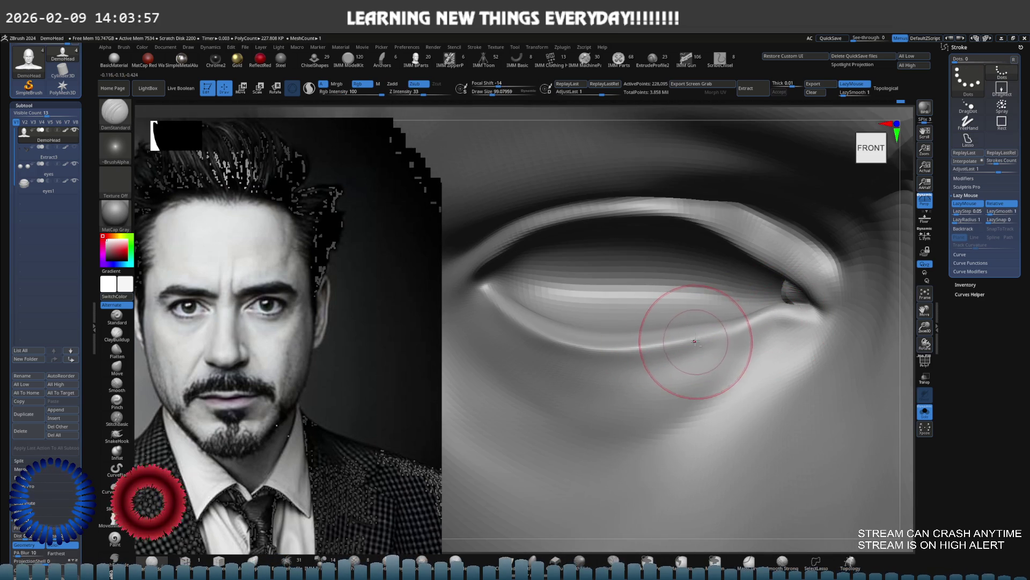
# Step: Build up the lower eyelid with ClayBuildup at brush size about 75, smoothing it with Smooth Strong
pyautogui.keyDown('ctrl'); pyautogui.moveTo(697, 342); pyautogui.dragTo(722, 299, button='right'); pyautogui.keyUp('ctrl')
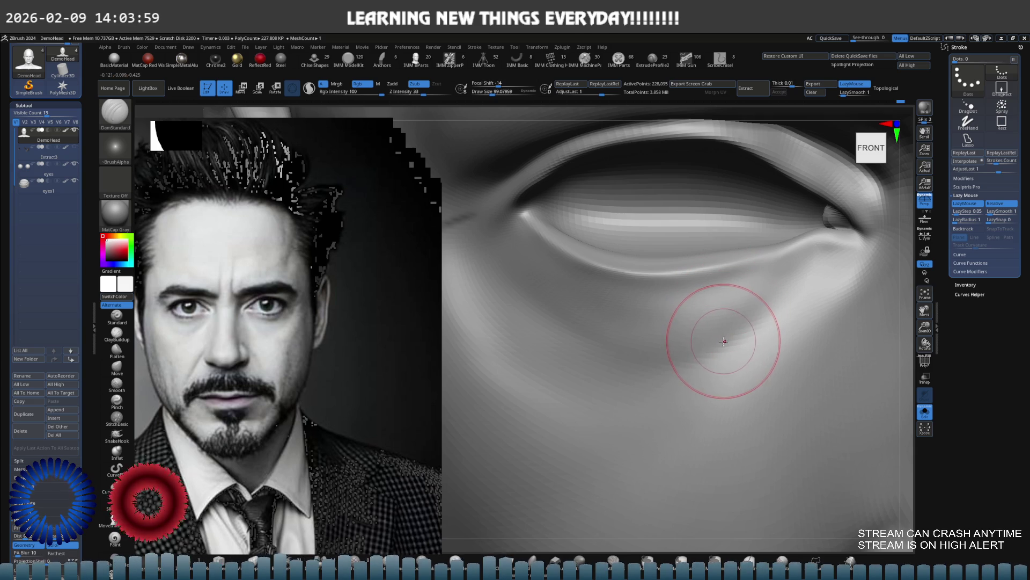
pyautogui.press('b')
pyautogui.press('c')
pyautogui.press('b')
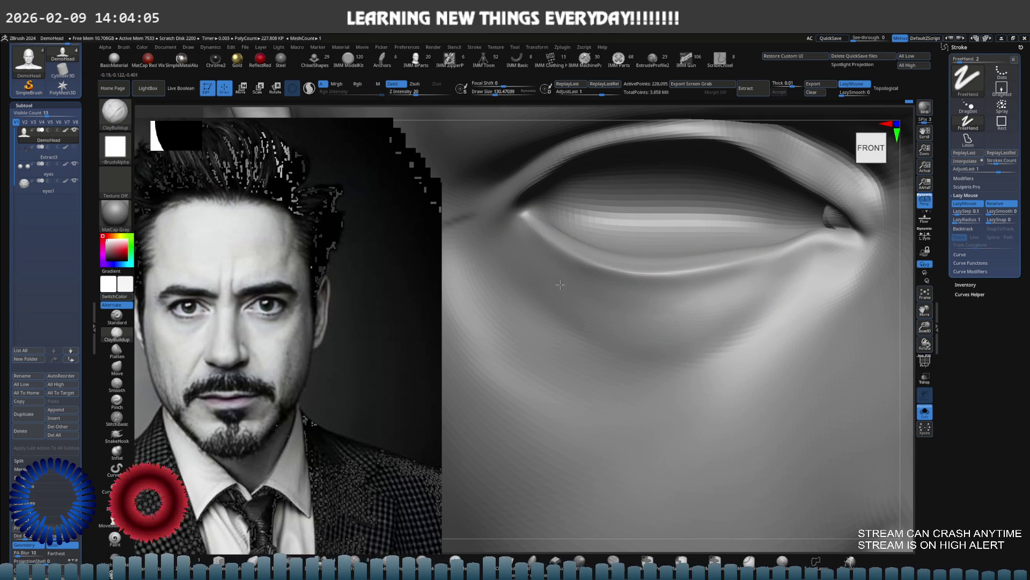
pyautogui.press('[')
pyautogui.press('[')
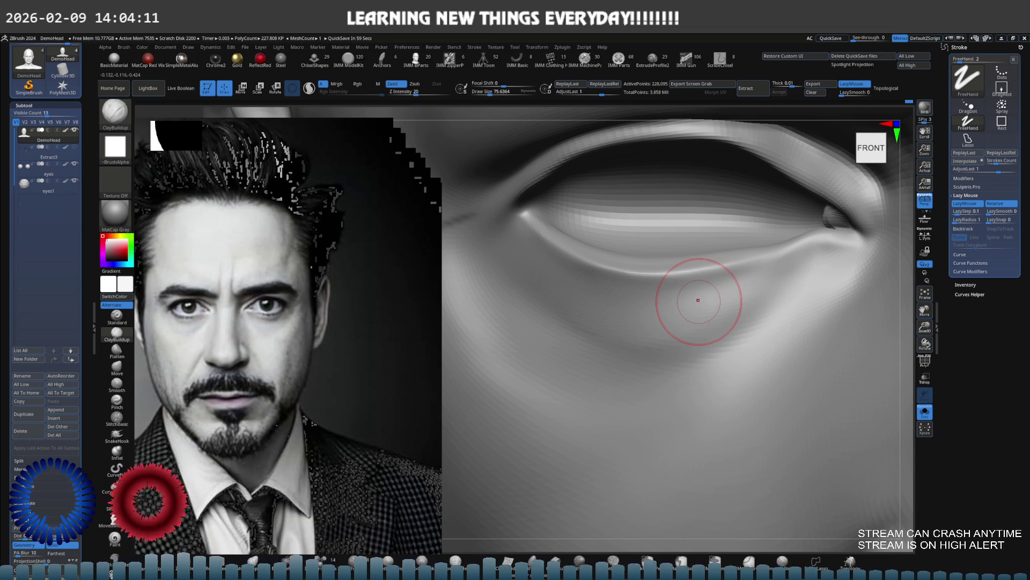
pyautogui.moveTo(655, 311)
pyautogui.mouseDown(button='right')
pyautogui.moveTo(667, 287)
pyautogui.moveTo(683, 326)
pyautogui.moveTo(748, 307)
pyautogui.mouseUp(button='right')
pyautogui.click(117, 315)
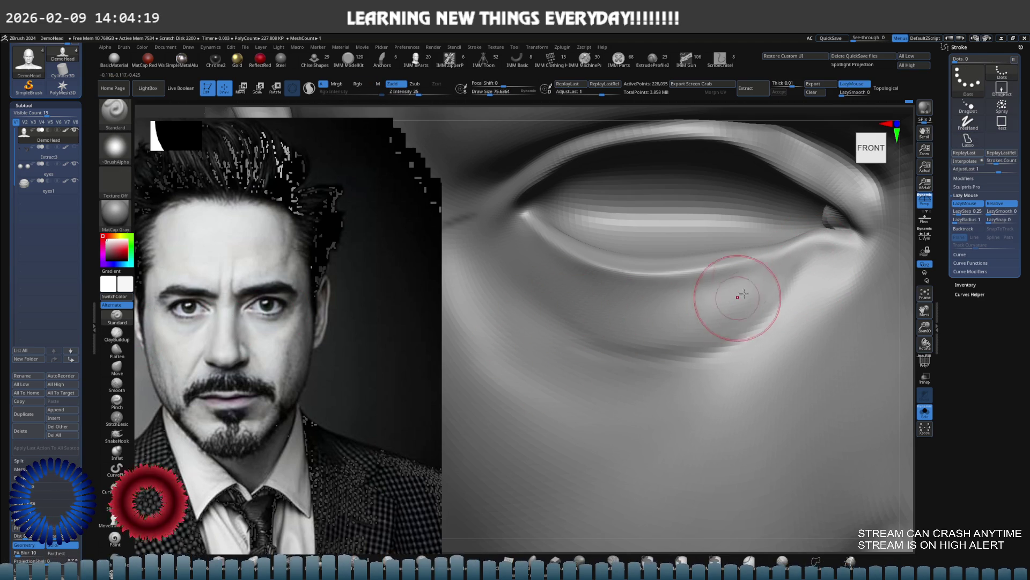
pyautogui.press('shift')
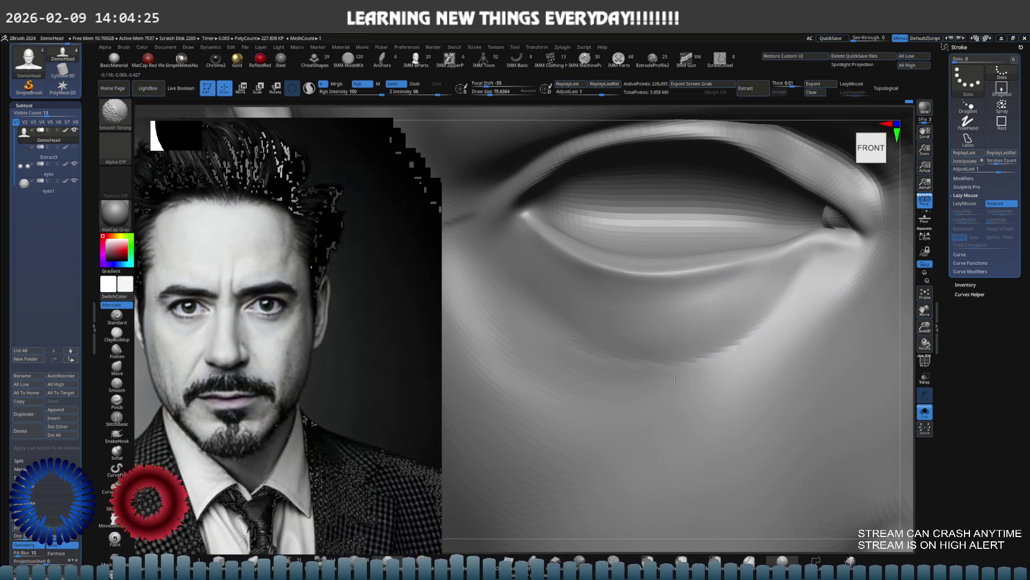
pyautogui.moveTo(626, 338); pyautogui.dragTo(621, 306, button='right')
pyautogui.press('s')
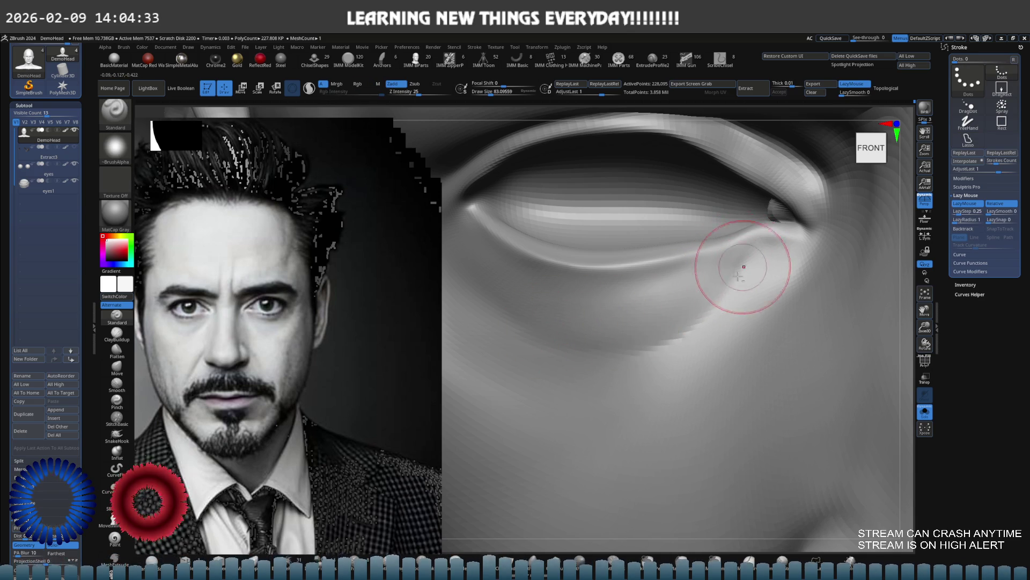
pyautogui.scroll(-5, 672, 304)
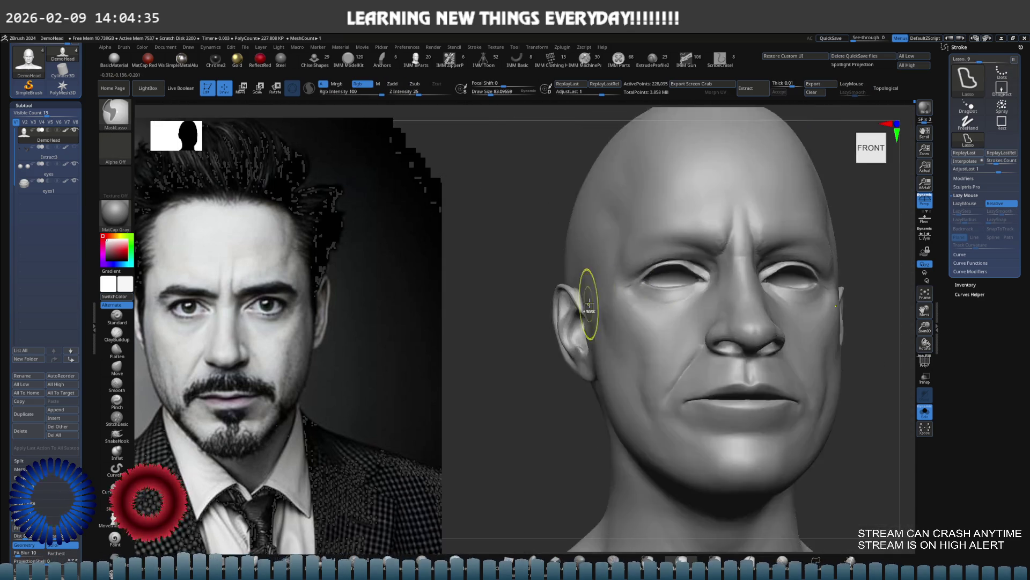
# Step: Soften the crease beneath the eye with smoothing passes
pyautogui.scroll(2, 650, 316)
pyautogui.press('ctrl')
pyautogui.keyDown('ctrl'); pyautogui.scroll(3, 621, 295); pyautogui.keyUp('ctrl')
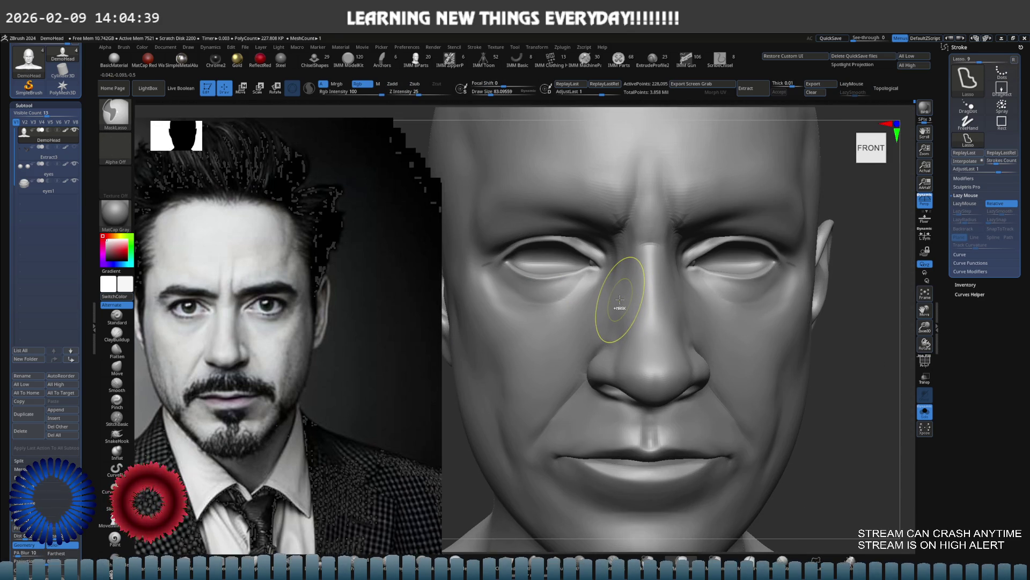
pyautogui.keyDown('ctrl'); pyautogui.scroll(6, 597, 299); pyautogui.keyUp('ctrl')
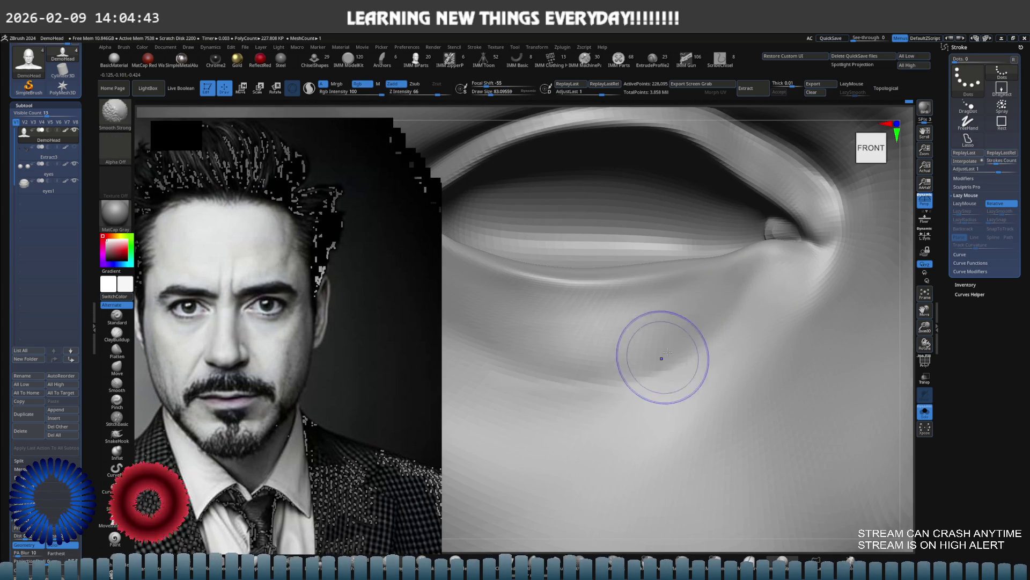
pyautogui.press('shift')
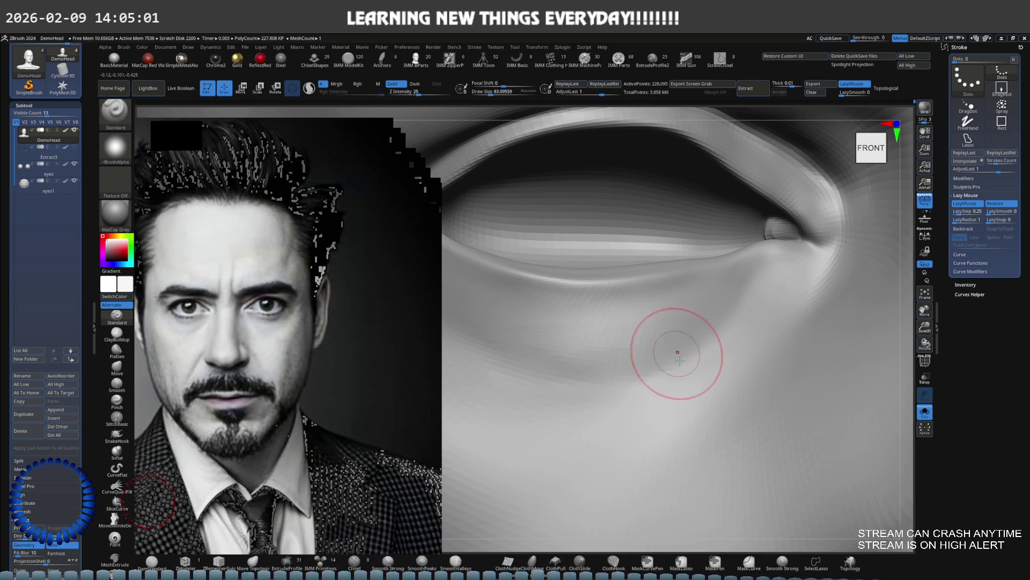
pyautogui.scroll(-5, 678, 349)
pyautogui.scroll(-3, 697, 321)
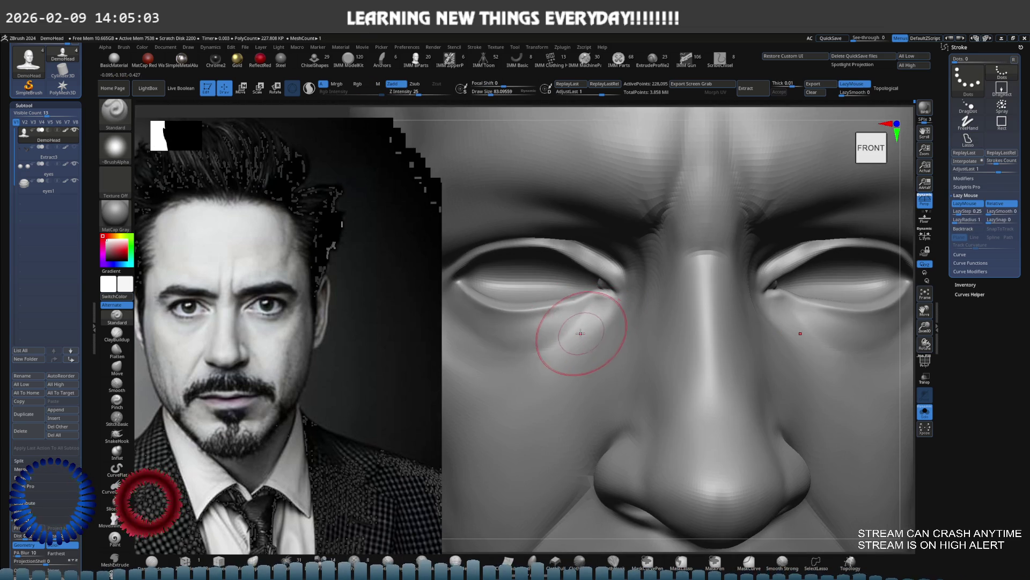
pyautogui.scroll(5, 612, 324)
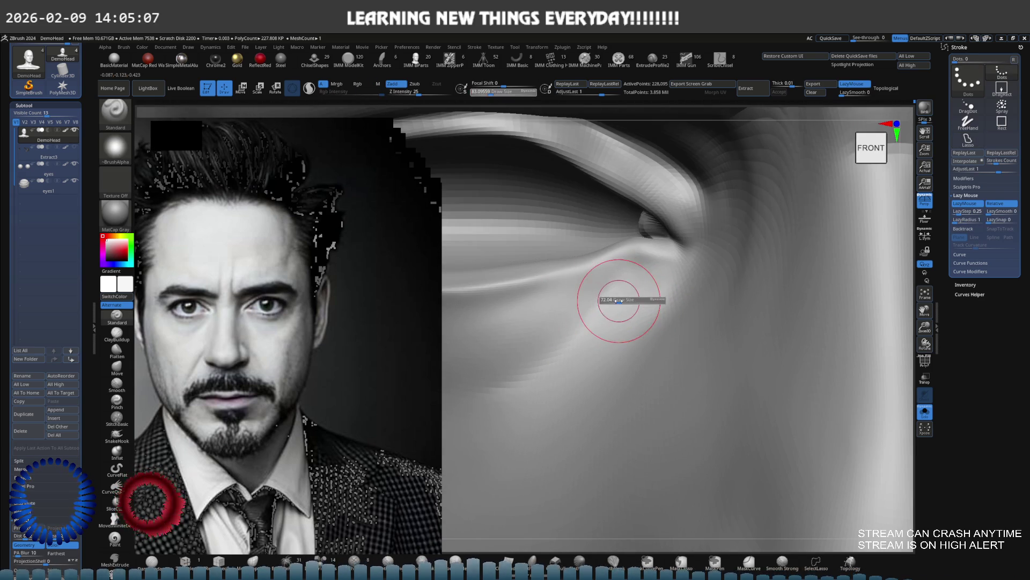
pyautogui.press('shift')
pyautogui.keyDown('shift'); pyautogui.moveTo(606, 294); pyautogui.dragTo(616, 287); pyautogui.keyUp('shift')
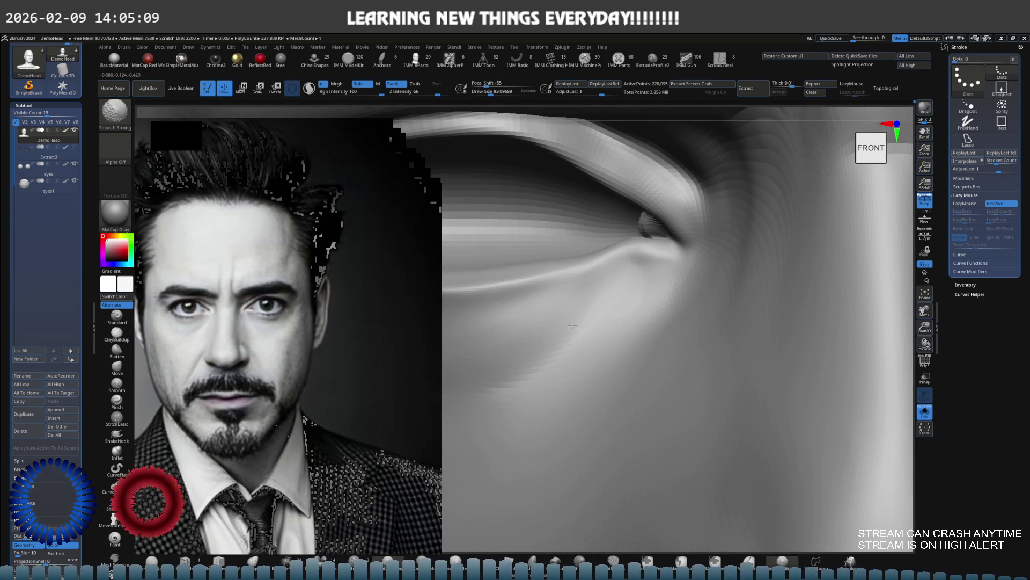
pyautogui.moveTo(593, 323)
pyautogui.mouseDown(button='right')
pyautogui.moveTo(561, 299)
pyautogui.moveTo(664, 297)
pyautogui.mouseUp(button='right')
# Step: Carve folds at the outer eye corner with DamStandard at brush size 112
pyautogui.press('b')
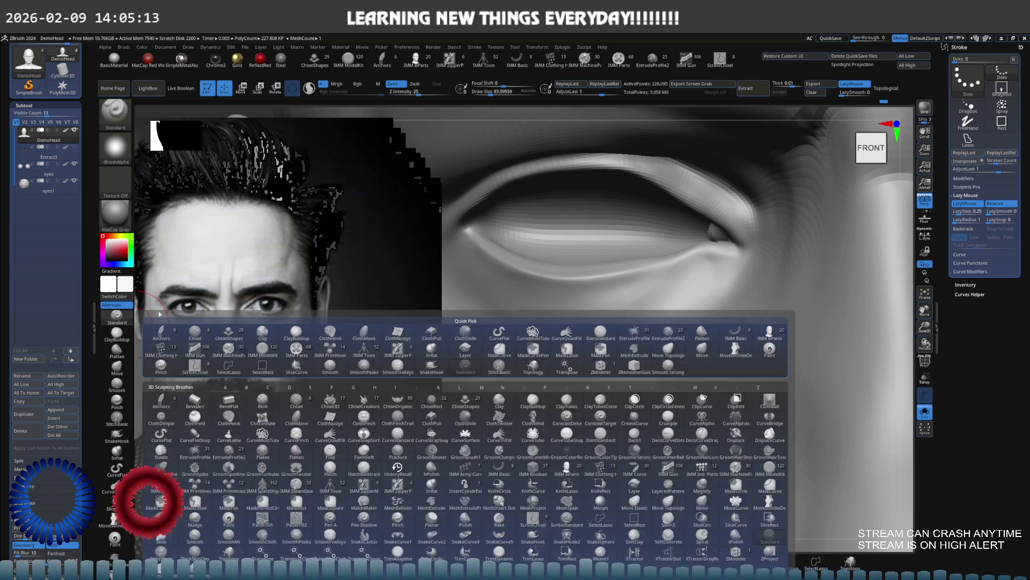
pyautogui.press(']')
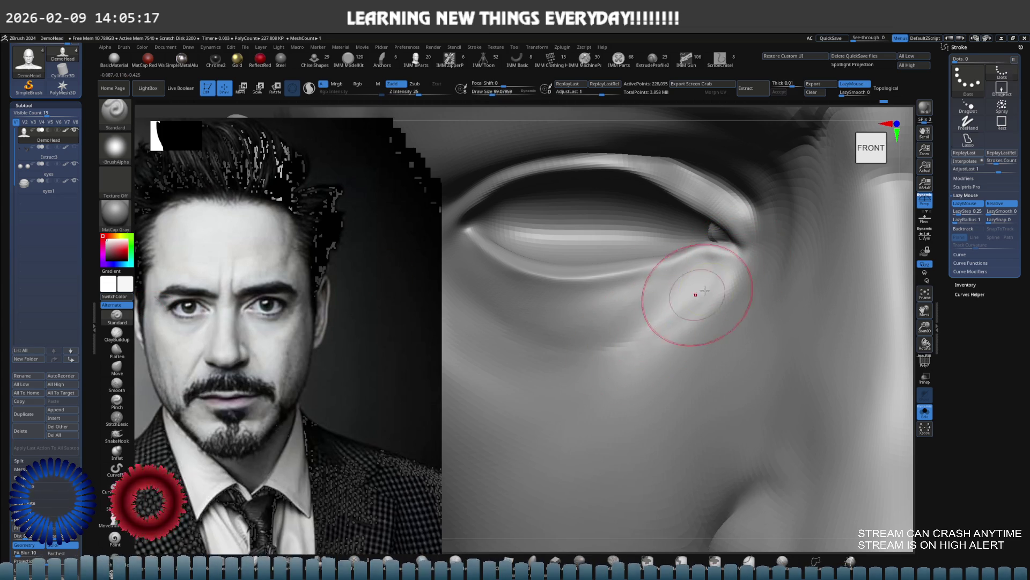
pyautogui.moveTo(632, 322)
pyautogui.mouseDown(button='right')
pyautogui.moveTo(558, 301)
pyautogui.moveTo(702, 295)
pyautogui.moveTo(649, 310)
pyautogui.moveTo(651, 299)
pyautogui.mouseUp(button='right')
pyautogui.press('b')
pyautogui.press('d')
pyautogui.press('s')
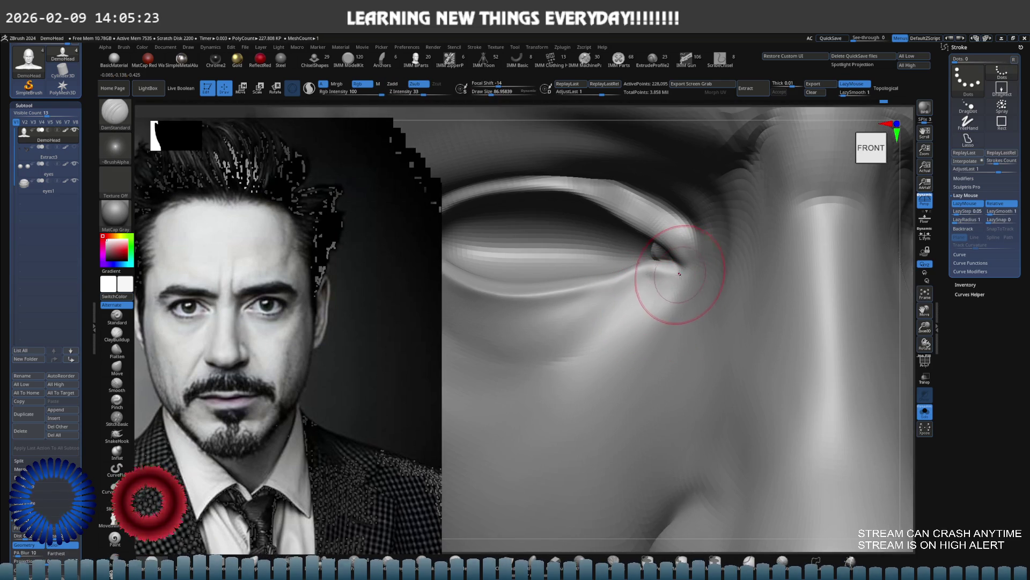
pyautogui.press('ctrl')
pyautogui.press('ctrl')
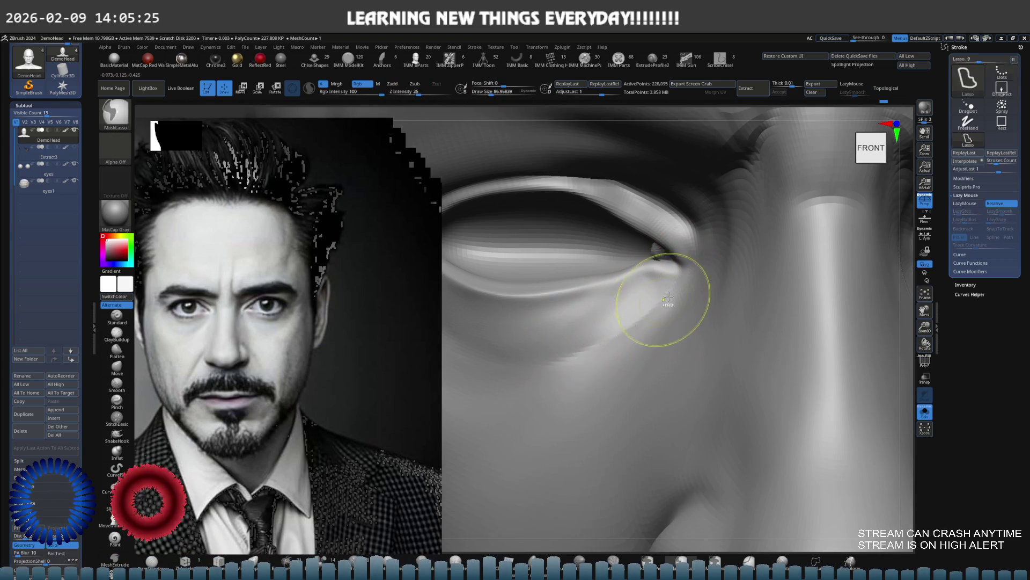
pyautogui.press('ctrl')
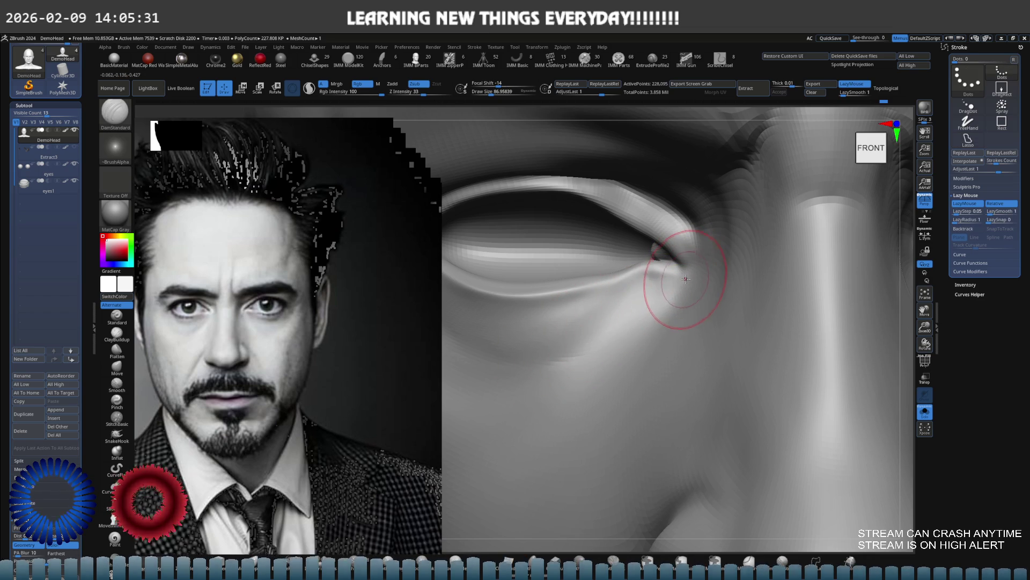
pyautogui.press('s')
pyautogui.moveTo(621, 328); pyautogui.dragTo(664, 306)
# Step: Smooth and carve a fine lower-eyelid crease, ending on Standard at brush size about 72
pyautogui.press('shift')
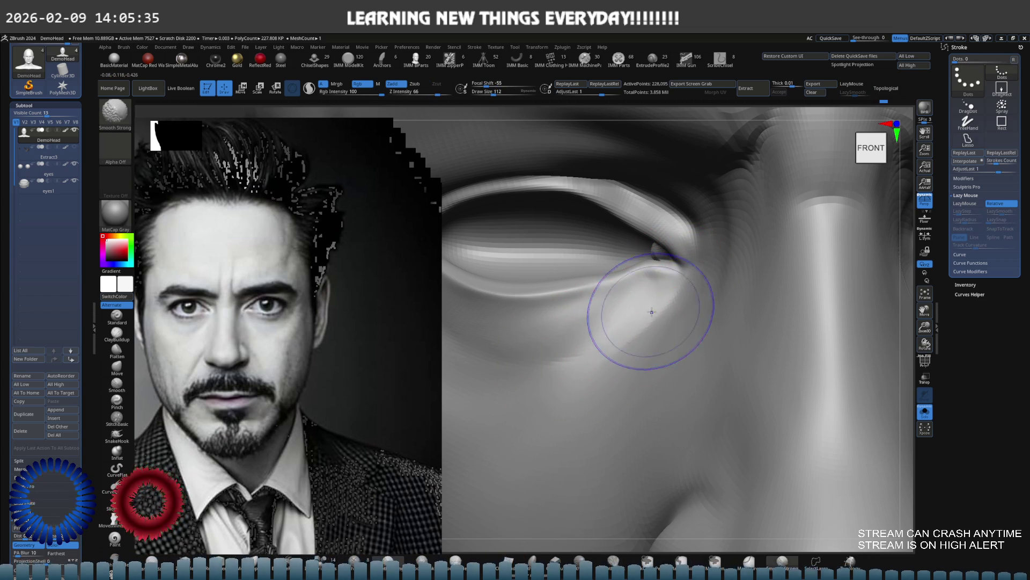
pyautogui.scroll(-5, 628, 340)
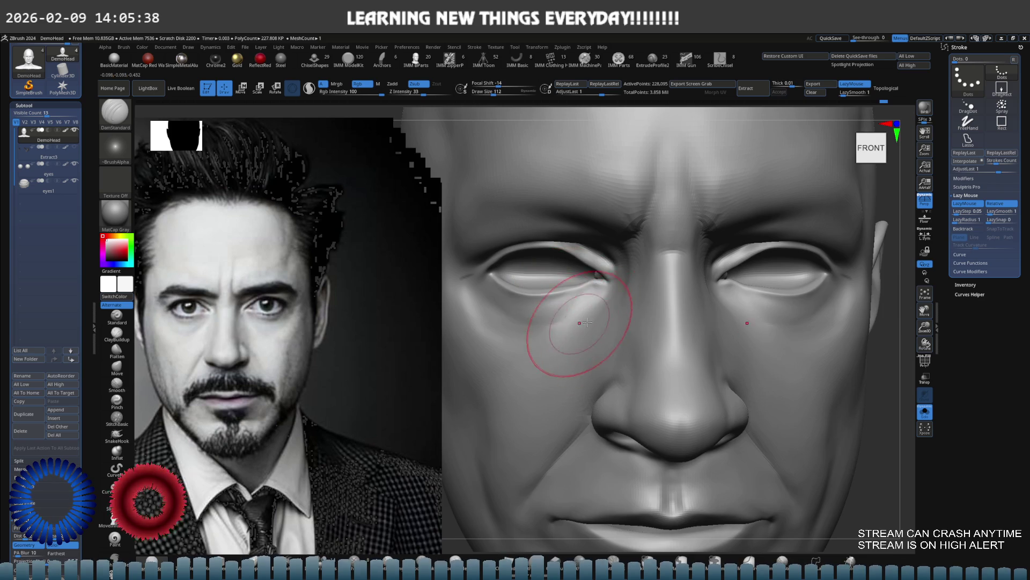
pyautogui.moveTo(587, 322)
pyautogui.mouseDown(button='right')
pyautogui.moveTo(594, 299)
pyautogui.moveTo(626, 287)
pyautogui.mouseUp(button='right')
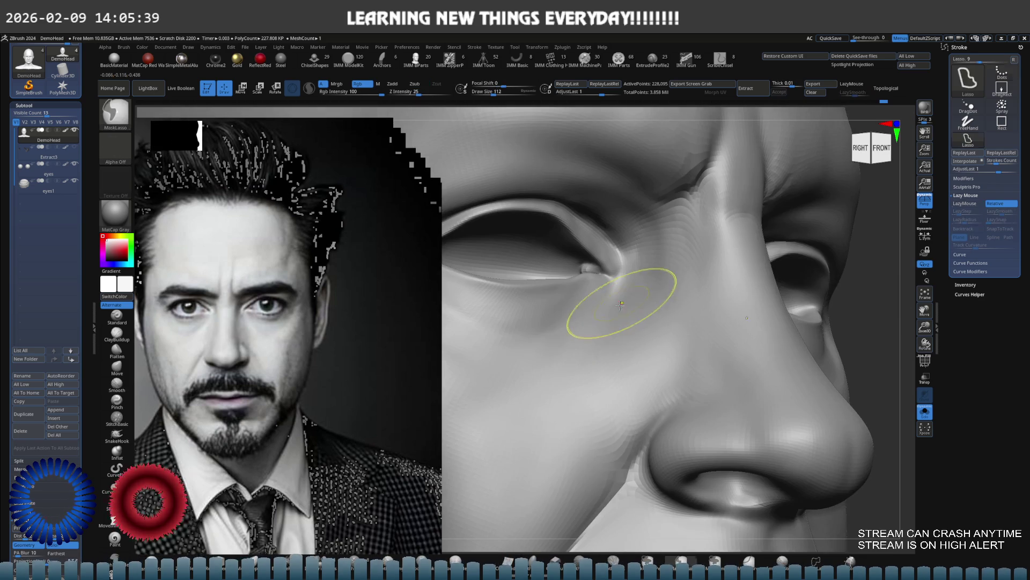
pyautogui.scroll(3, 628, 301)
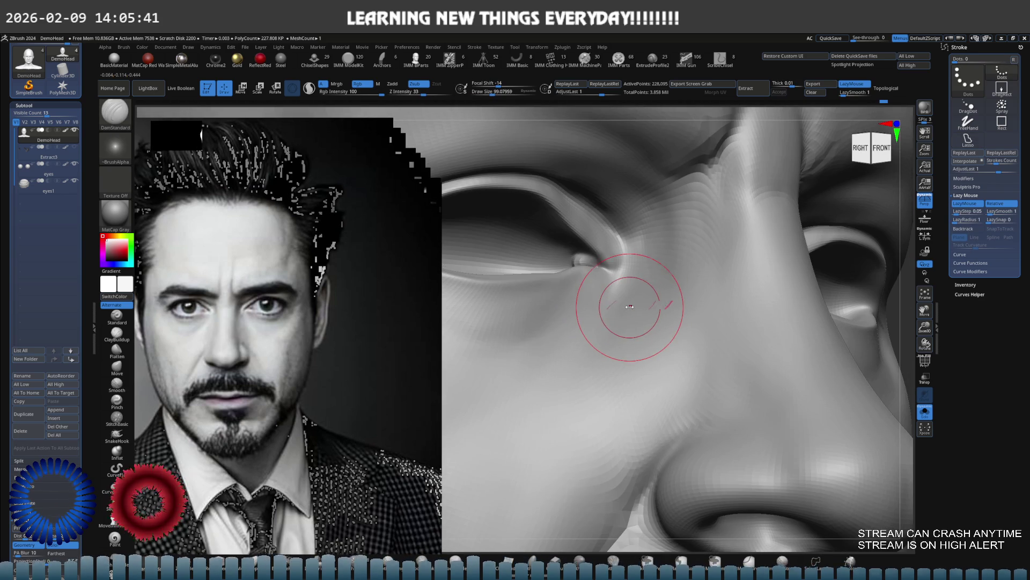
pyautogui.scroll(2, 631, 298)
pyautogui.click(132, 326)
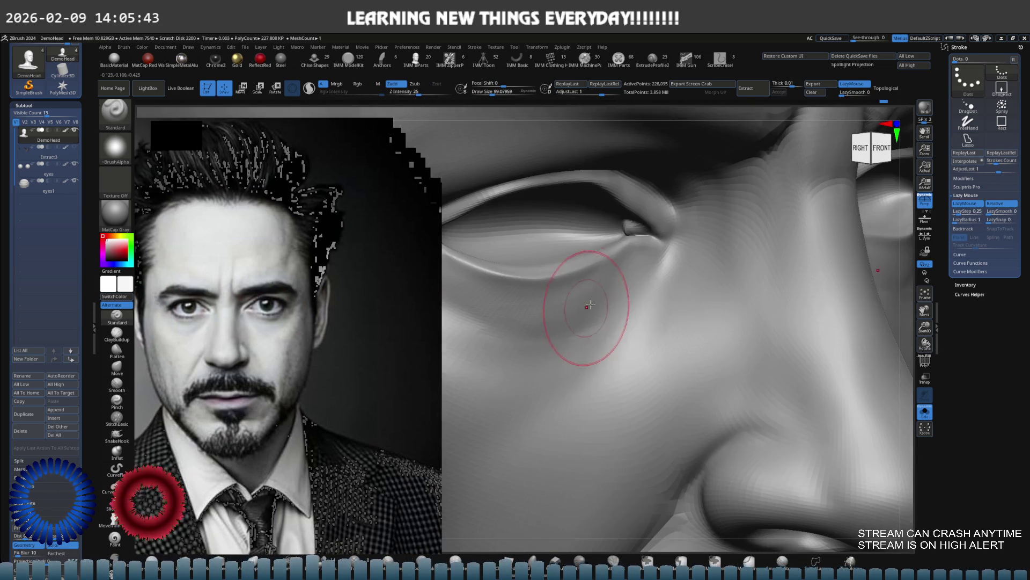
pyautogui.moveTo(650, 270)
pyautogui.mouseDown(button='right')
pyautogui.moveTo(666, 260)
pyautogui.moveTo(660, 272)
pyautogui.mouseUp(button='right')
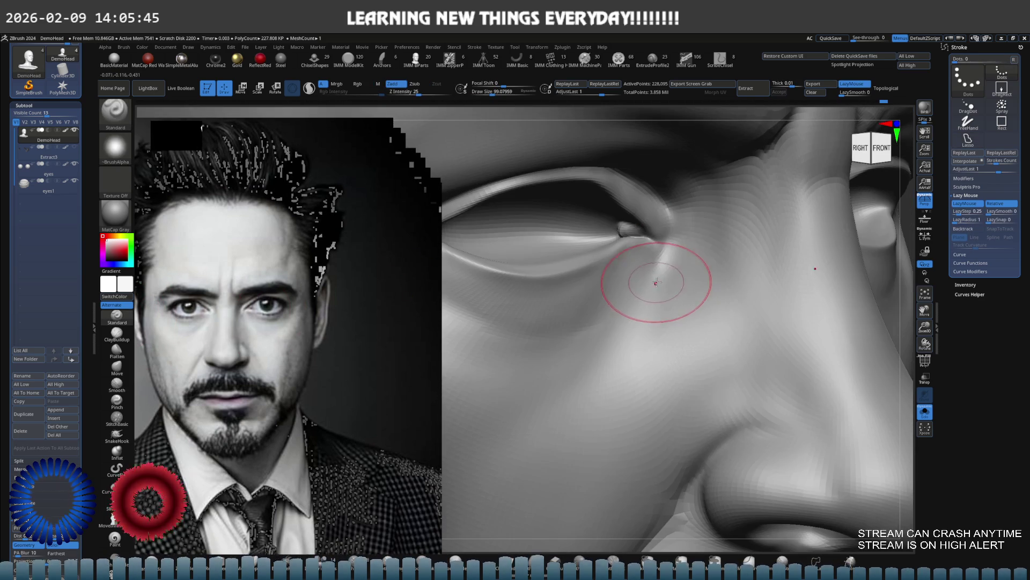
pyautogui.press('s')
pyautogui.moveTo(664, 279); pyautogui.dragTo(651, 276)
pyautogui.press('alt')
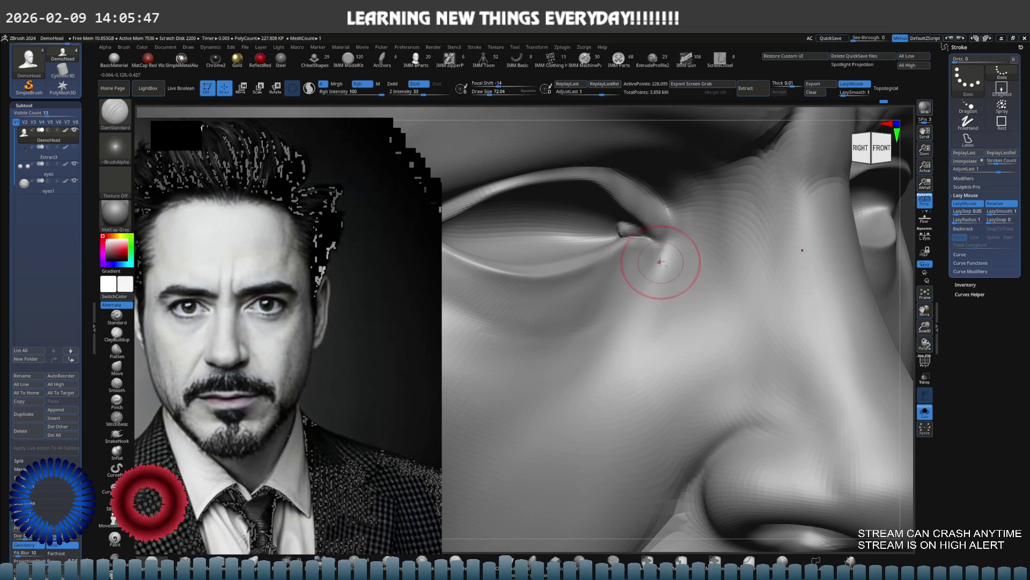
pyautogui.moveTo(634, 299)
pyautogui.mouseDown(button='right')
pyautogui.moveTo(660, 272)
pyautogui.moveTo(587, 299)
pyautogui.moveTo(621, 276)
pyautogui.mouseUp(button='right')
pyautogui.click(117, 317)
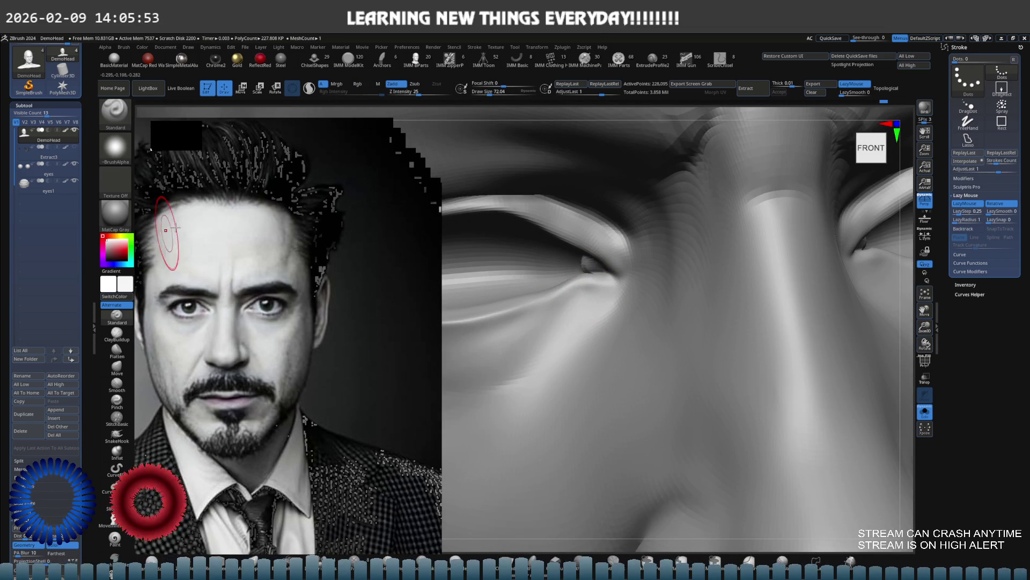
# Step: Preview the Metal 01, Steel and Metal materials on the head
pyautogui.click(115, 221)
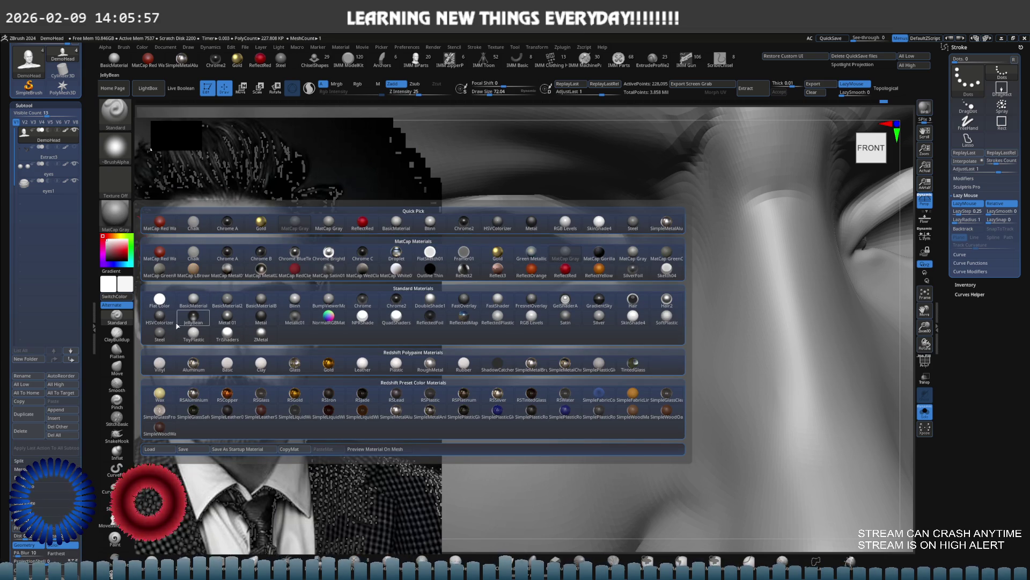
pyautogui.moveTo(170, 337)
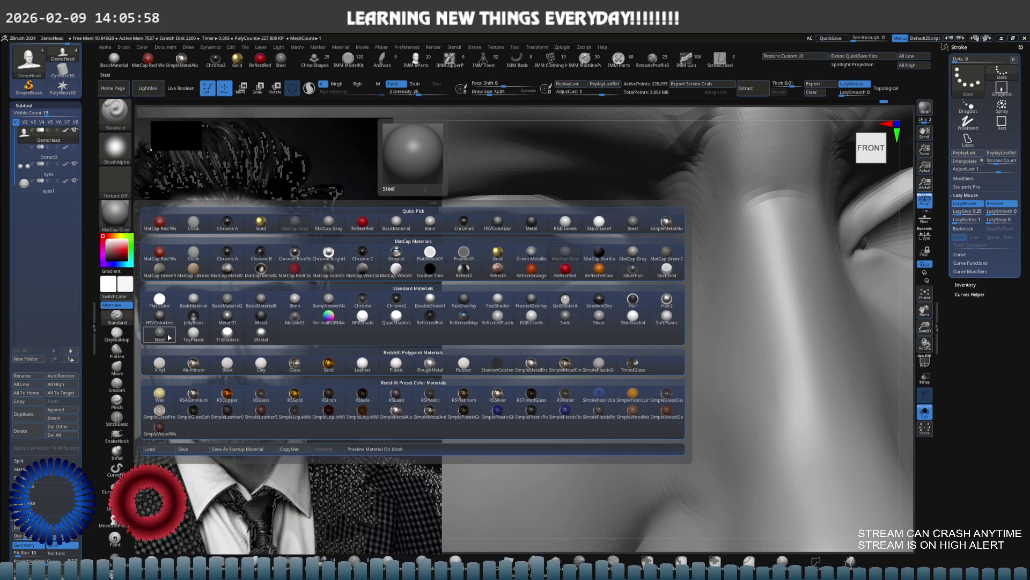
pyautogui.click(233, 321)
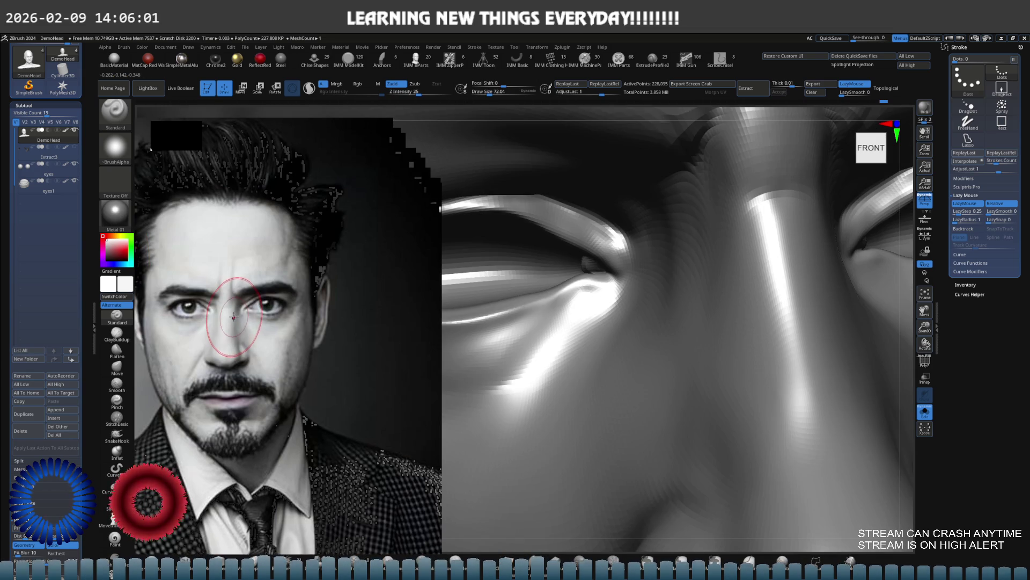
pyautogui.click(128, 220)
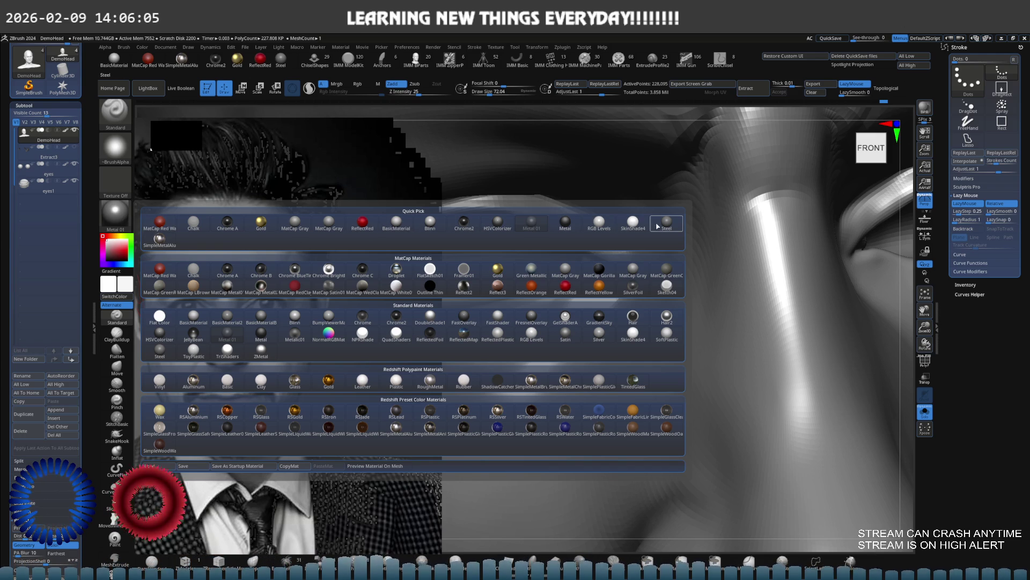
pyautogui.moveTo(669, 227)
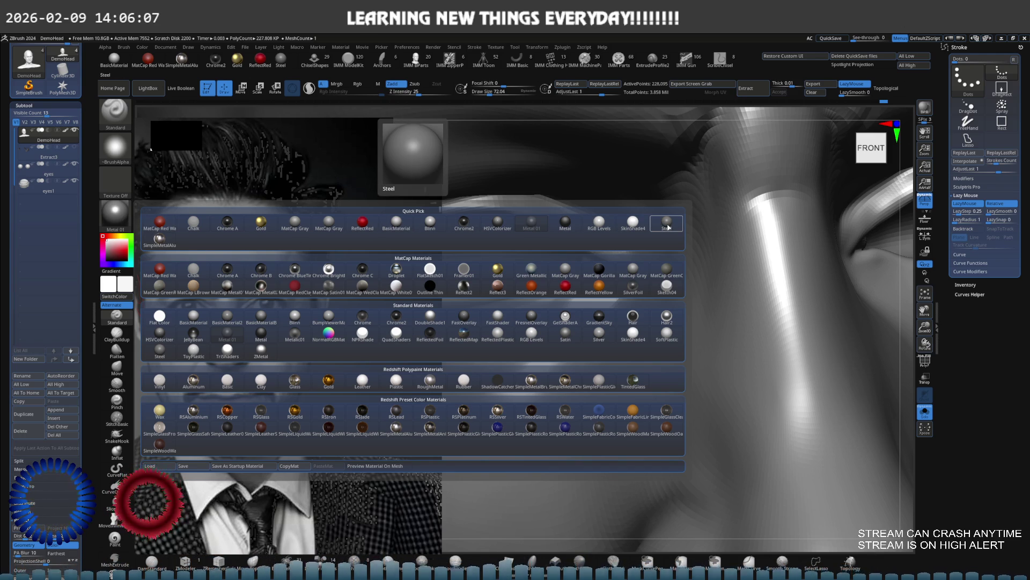
pyautogui.click(668, 227)
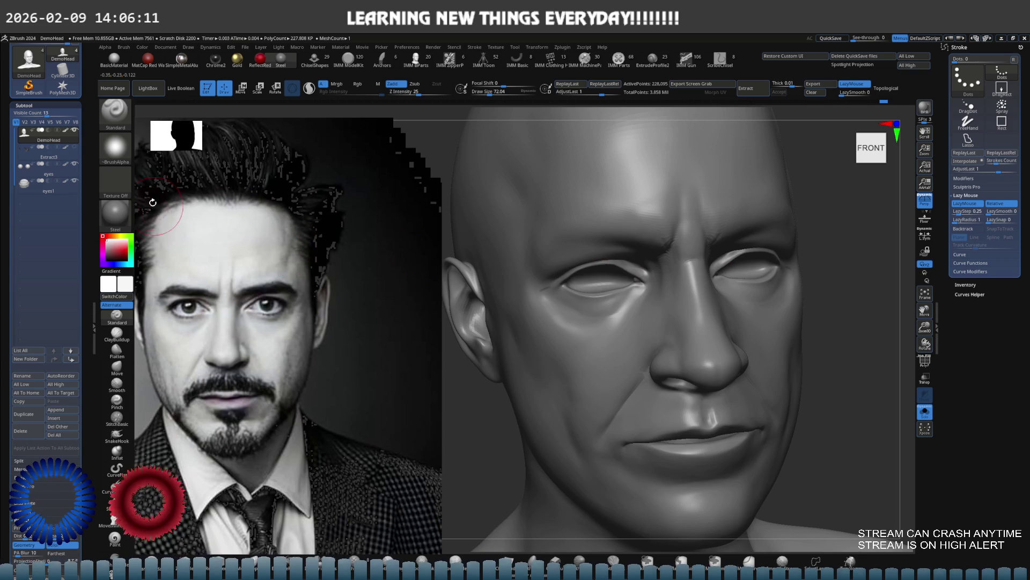
pyautogui.click(130, 210)
pyautogui.click(261, 333)
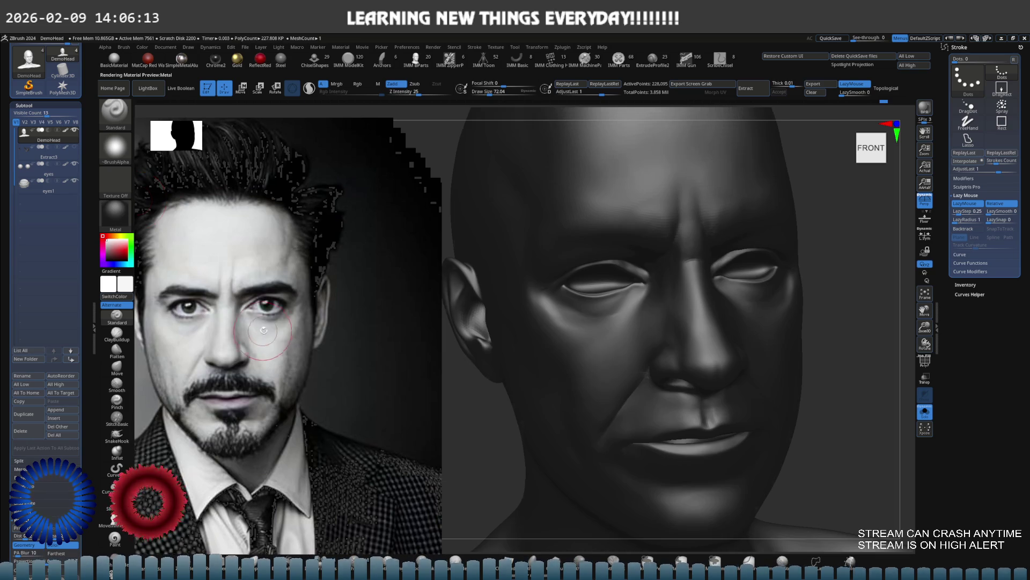
# Step: Try Satin and Silver, then settle on Blinn and zoom in on the eye corner
pyautogui.click(115, 213)
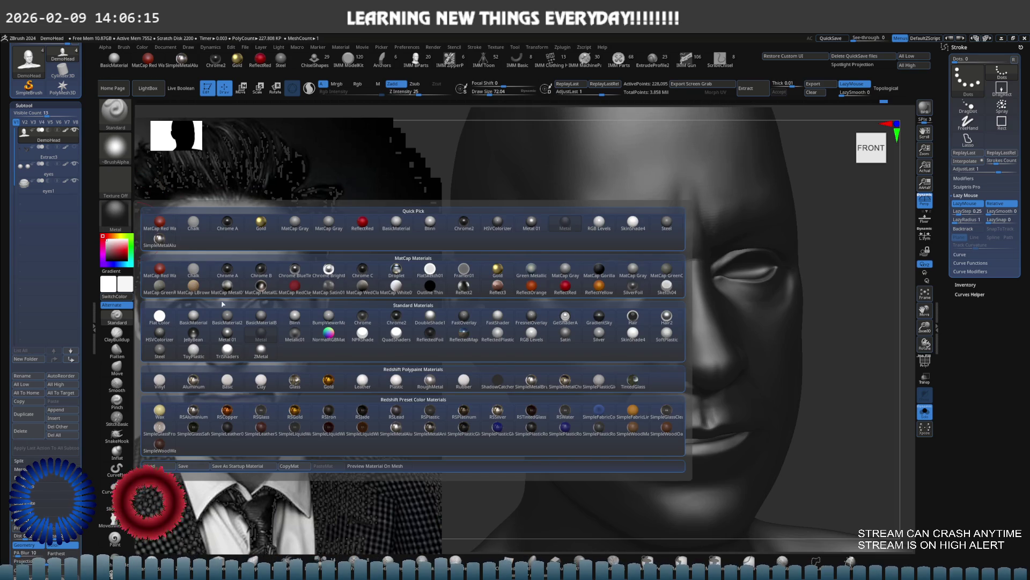
pyautogui.moveTo(460, 337)
pyautogui.click(566, 333)
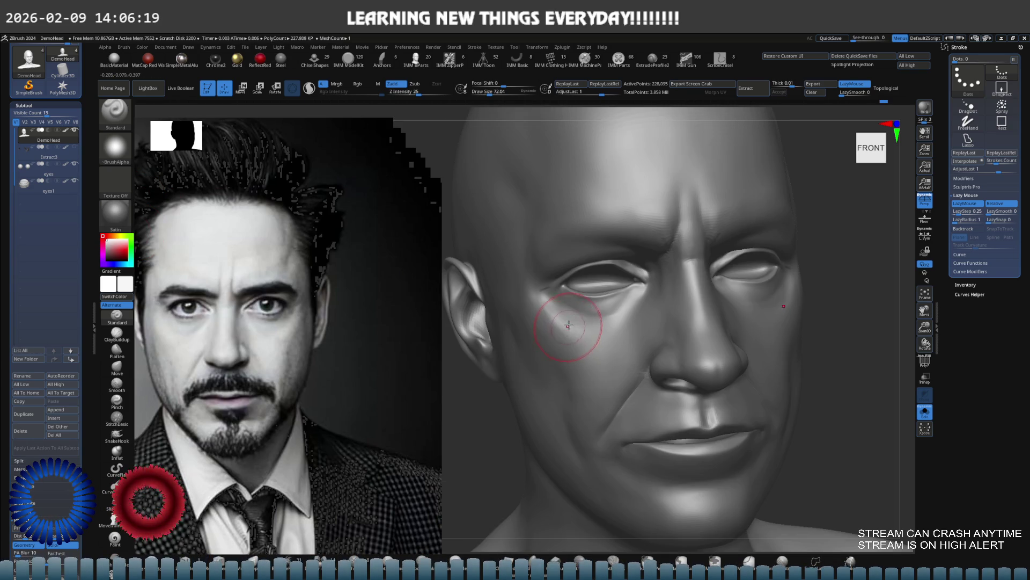
pyautogui.moveTo(587, 277)
pyautogui.mouseDown(button='right')
pyautogui.moveTo(553, 276)
pyautogui.moveTo(606, 290)
pyautogui.mouseUp(button='right')
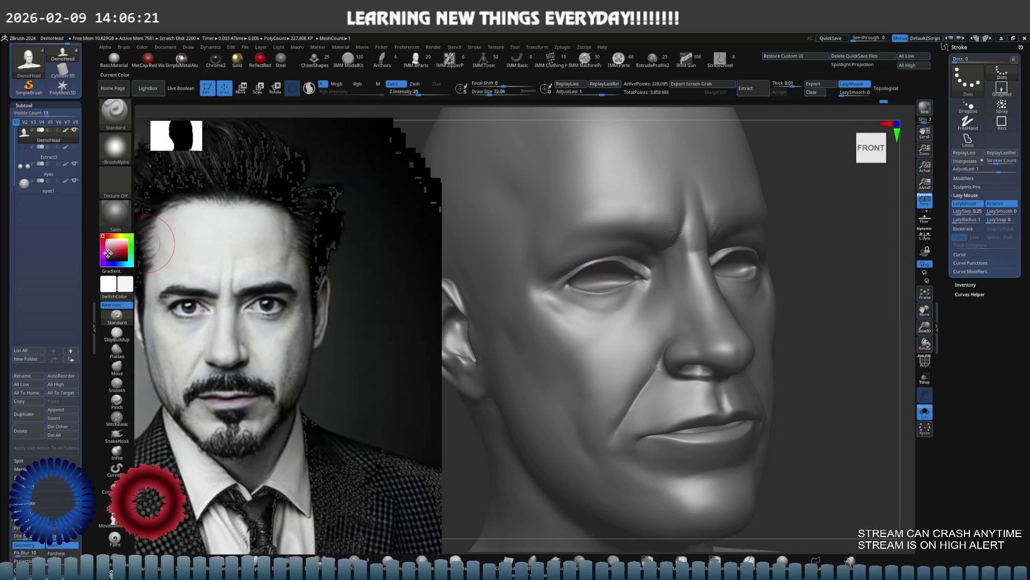
pyautogui.click(117, 220)
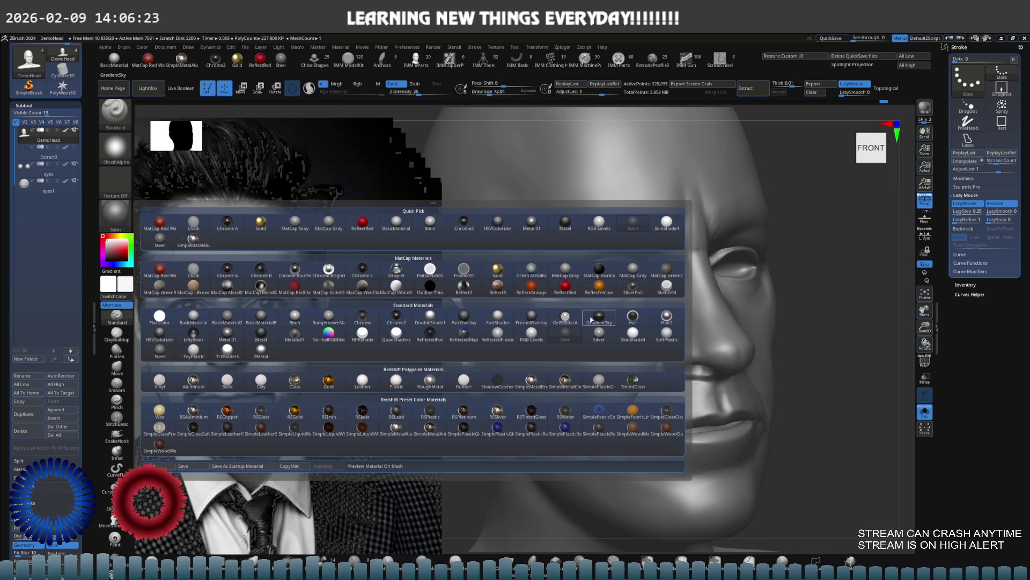
pyautogui.click(604, 337)
pyautogui.moveTo(598, 328); pyautogui.dragTo(577, 306, button='right')
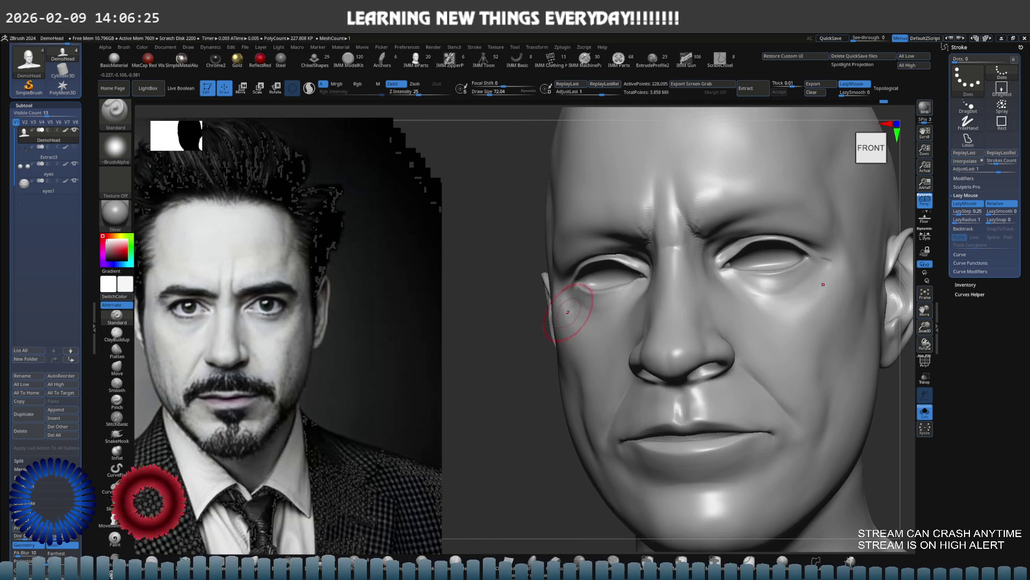
pyautogui.click(115, 214)
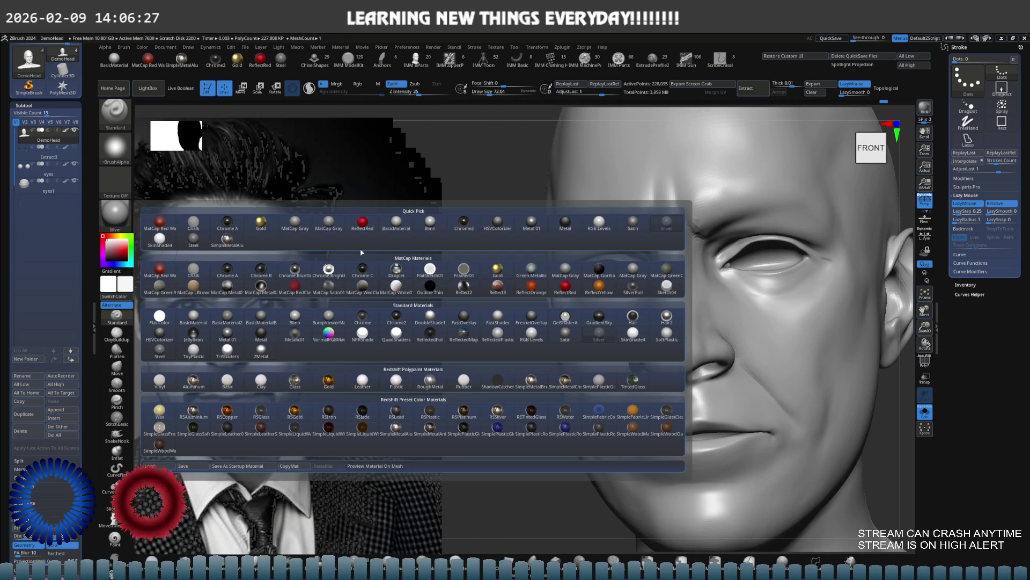
pyautogui.click(433, 221)
pyautogui.moveTo(494, 220)
pyautogui.mouseDown(button='right')
pyautogui.moveTo(614, 310)
pyautogui.moveTo(717, 276)
pyautogui.moveTo(636, 284)
pyautogui.moveTo(656, 272)
pyautogui.moveTo(671, 279)
pyautogui.moveTo(633, 276)
pyautogui.mouseUp(button='right')
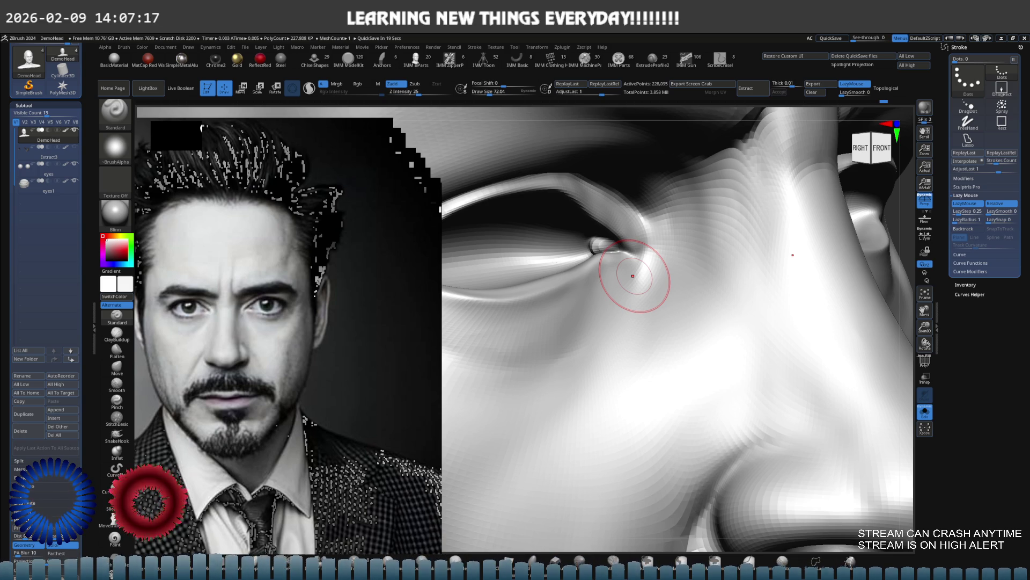
# Step: Switch to the ClayBuildup brush and smooth the cheek below the cheekbone
pyautogui.press('ctrl')
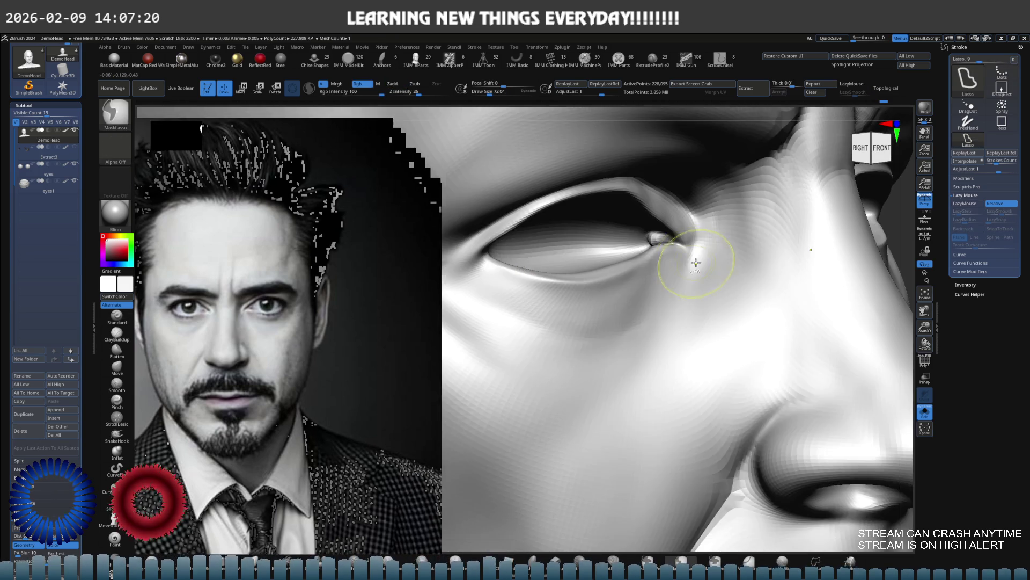
pyautogui.moveTo(696, 263)
pyautogui.mouseDown(button='right')
pyautogui.moveTo(610, 272)
pyautogui.moveTo(698, 285)
pyautogui.moveTo(685, 261)
pyautogui.mouseUp(button='right')
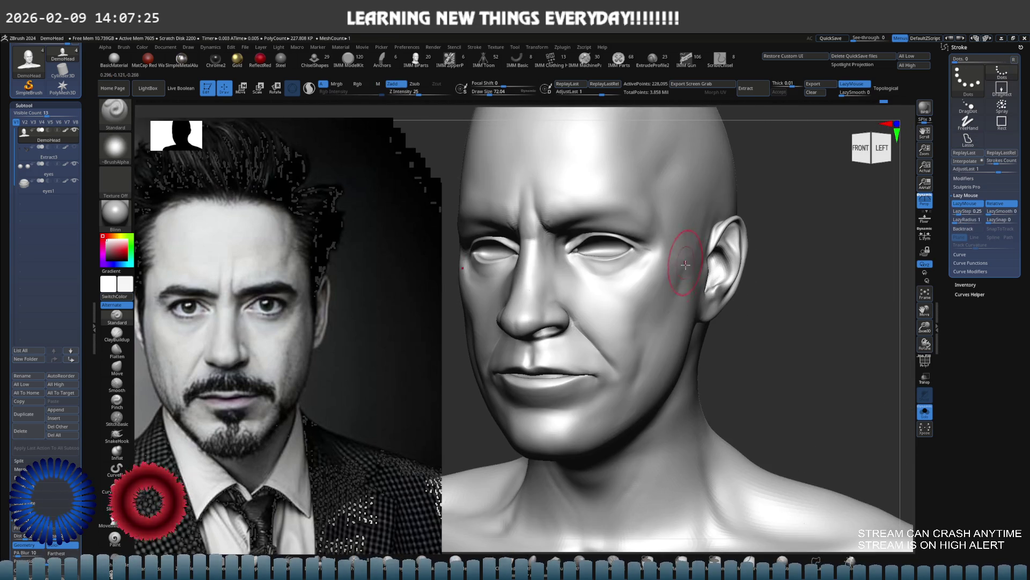
pyautogui.moveTo(685, 305)
pyautogui.mouseDown(button='right')
pyautogui.moveTo(668, 295)
pyautogui.moveTo(652, 320)
pyautogui.mouseUp(button='right')
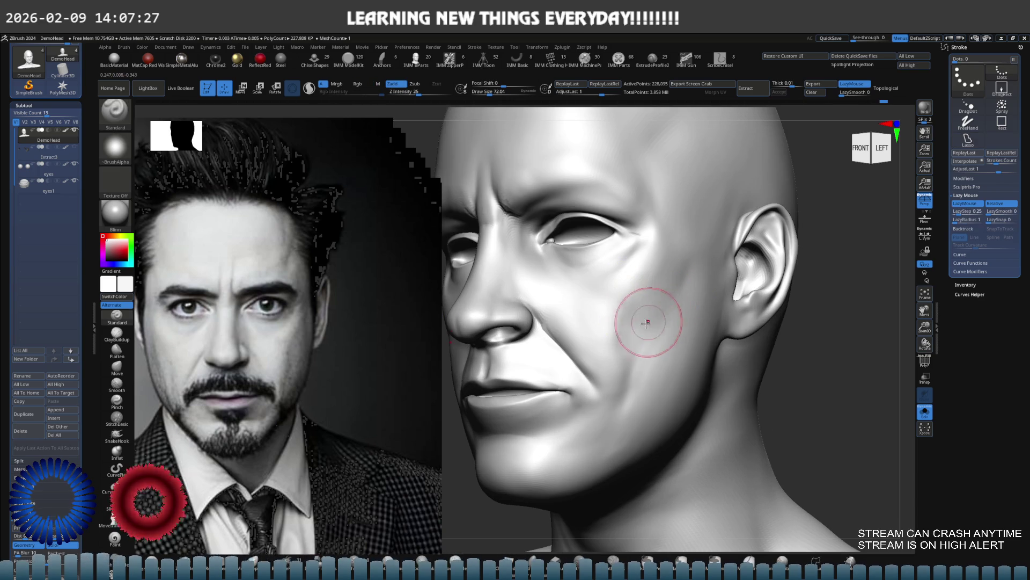
pyautogui.press('b')
pyautogui.press('c')
pyautogui.press('b')
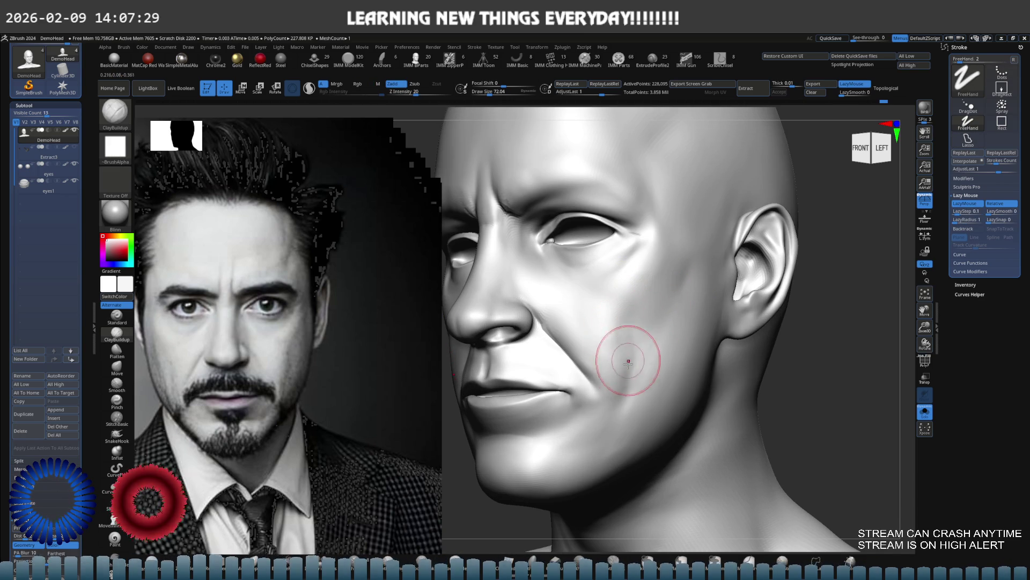
pyautogui.press('shift')
pyautogui.keyDown('shift'); pyautogui.moveTo(619, 333); pyautogui.dragTo(646, 341); pyautogui.keyUp('shift')
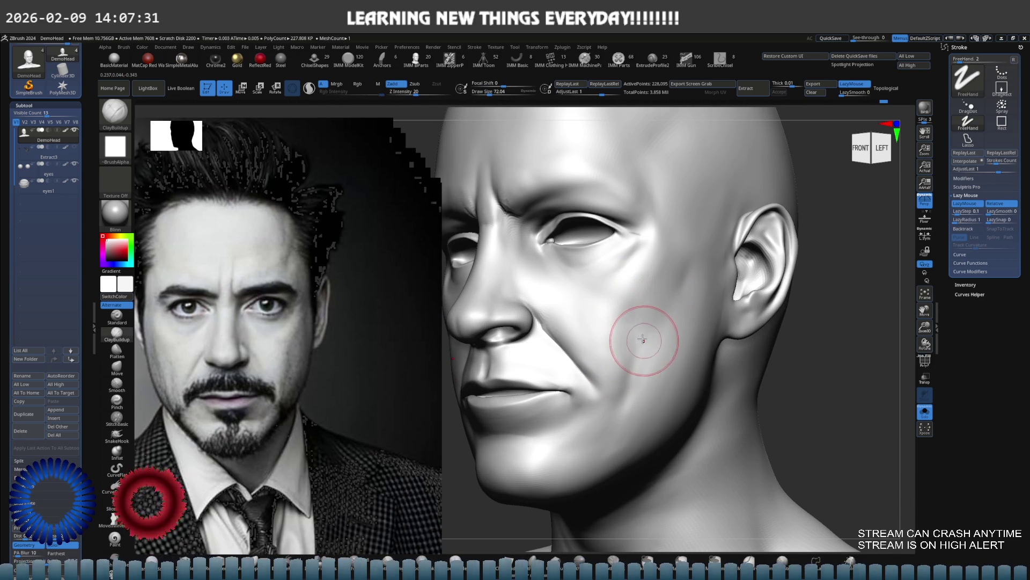
# Step: Smooth the side of the face and mouth-corner area, then show the beard and eyebrows piece
pyautogui.press('shift')
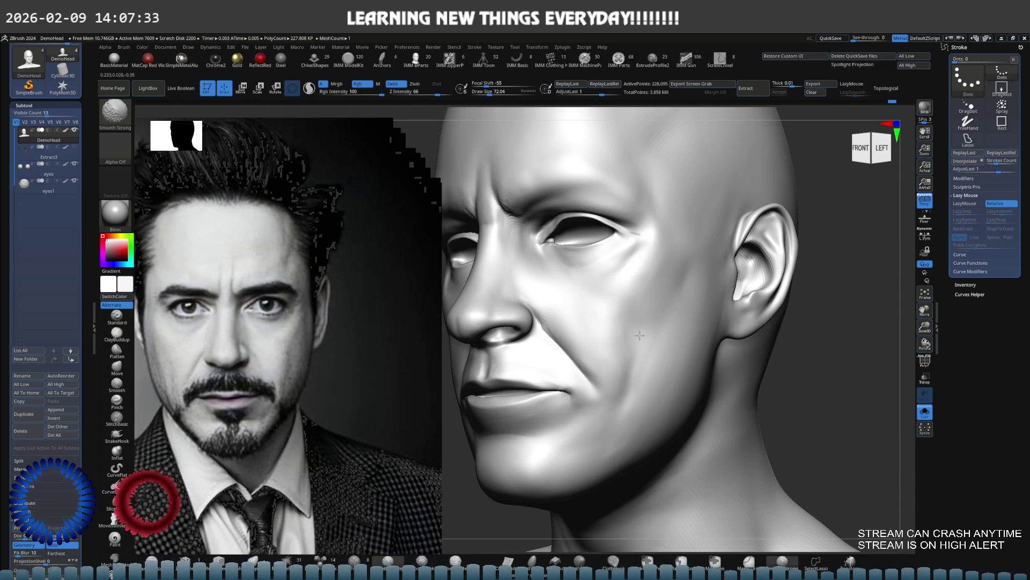
pyautogui.moveTo(632, 342)
pyautogui.keyDown('shift'); pyautogui.mouseDown(button='right')
pyautogui.moveTo(617, 327)
pyautogui.moveTo(667, 306)
pyautogui.moveTo(651, 304)
pyautogui.moveTo(692, 313)
pyautogui.moveTo(540, 322)
pyautogui.moveTo(584, 301)
pyautogui.moveTo(625, 306)
pyautogui.mouseUp(button='right'); pyautogui.keyUp('shift')
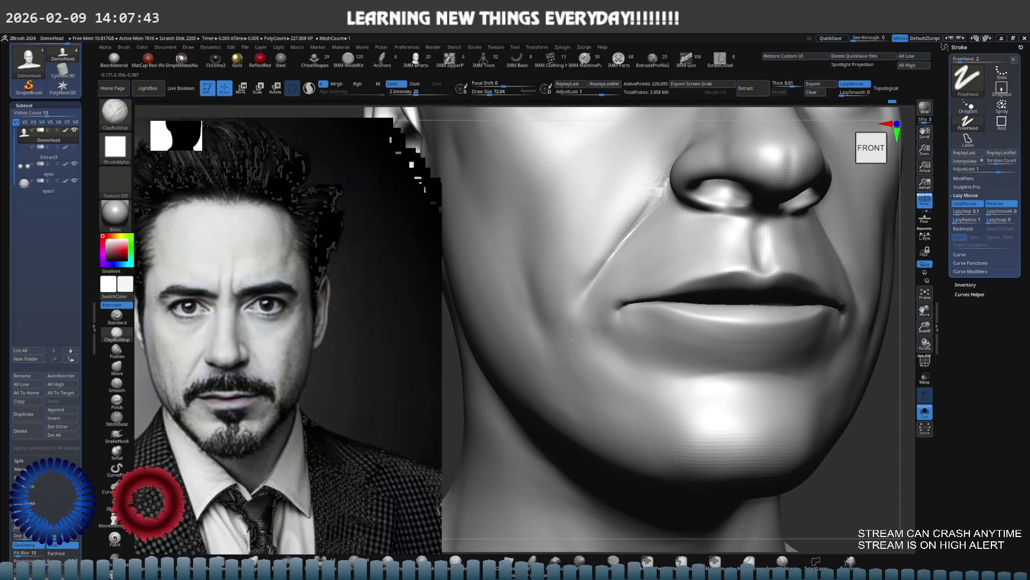
pyautogui.press('shift')
pyautogui.moveTo(577, 347)
pyautogui.mouseDown(button='right')
pyautogui.moveTo(586, 315)
pyautogui.moveTo(645, 280)
pyautogui.moveTo(612, 307)
pyautogui.moveTo(614, 292)
pyautogui.moveTo(607, 311)
pyautogui.moveTo(666, 293)
pyautogui.mouseUp(button='right')
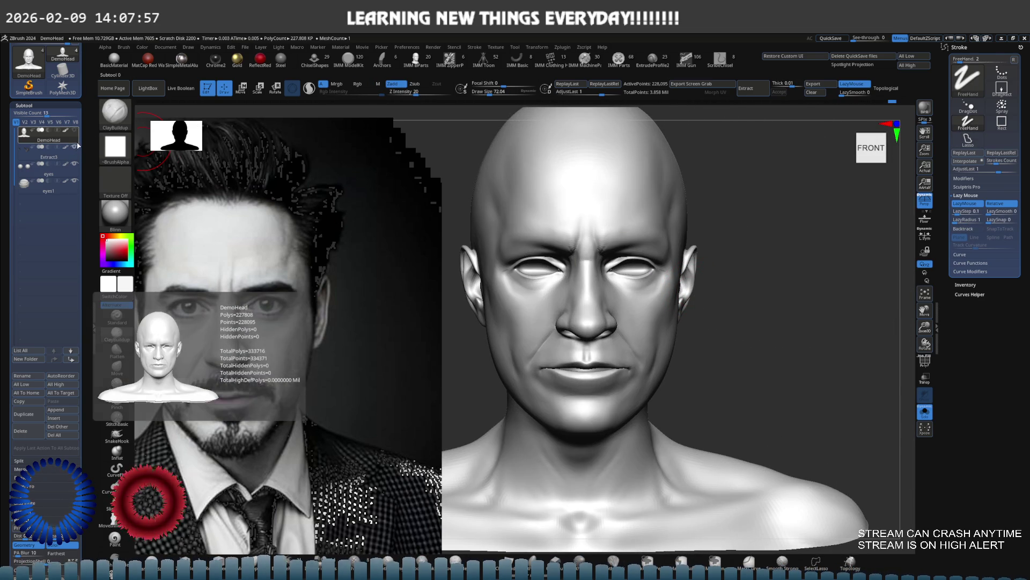
pyautogui.click(74, 147)
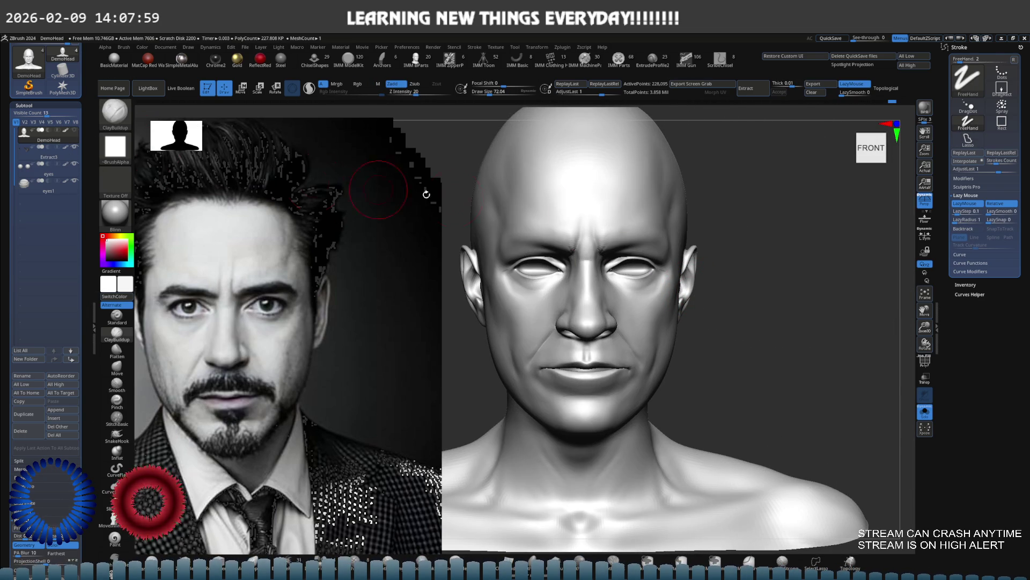
# Step: Toggle the Extract3 beard and eyebrows piece on and off, leaving it hidden
pyautogui.moveTo(679, 223); pyautogui.dragTo(662, 211, button='right')
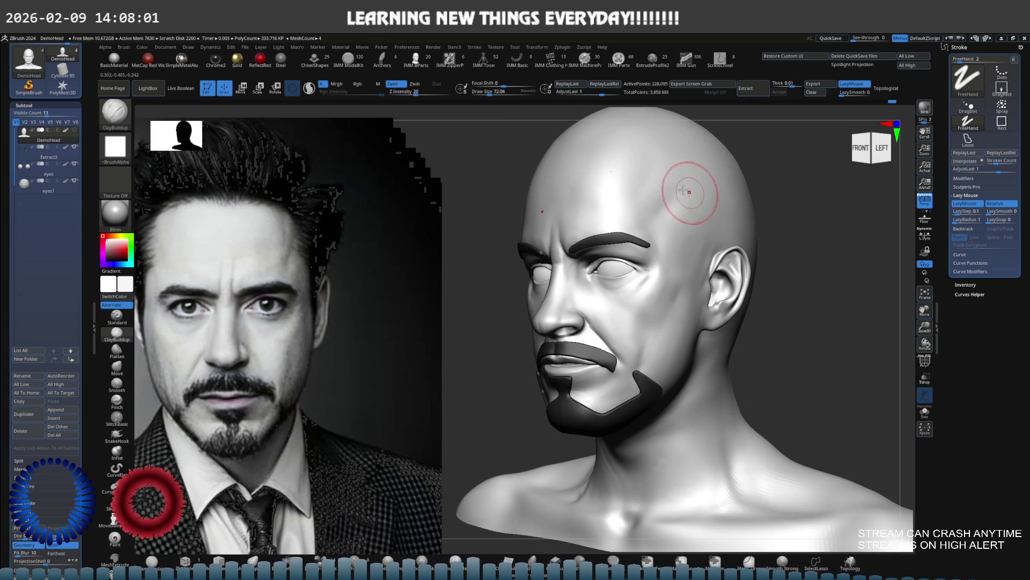
pyautogui.click(77, 148)
pyautogui.click(77, 148)
pyautogui.click(77, 148)
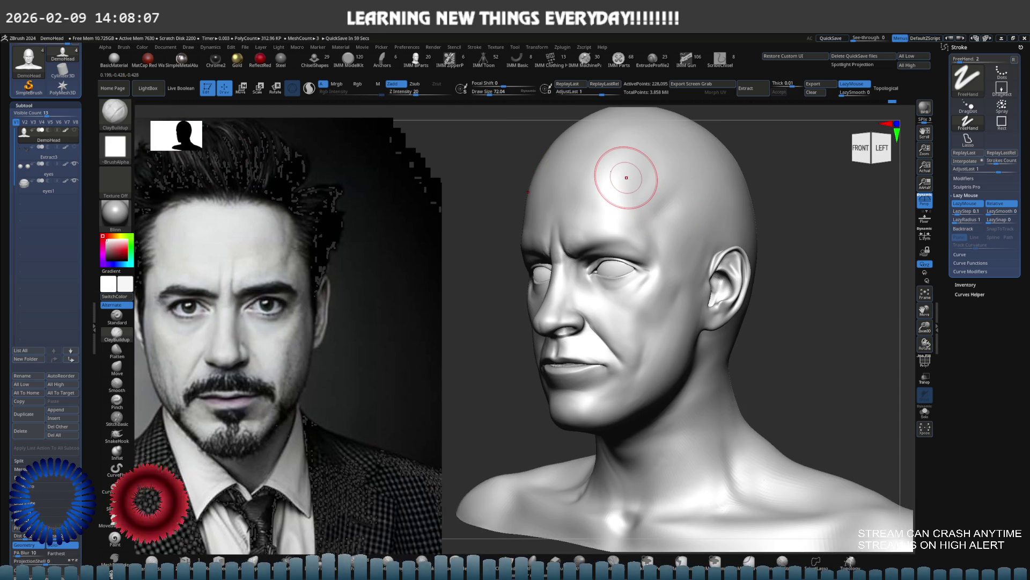
# Step: Return to front view and zoom in to refine the nose and nostrils
pyautogui.moveTo(682, 241)
pyautogui.mouseDown(button='right')
pyautogui.moveTo(661, 238)
pyautogui.moveTo(691, 243)
pyautogui.mouseUp(button='right')
pyautogui.moveTo(644, 311)
pyautogui.keyDown('ctrl'); pyautogui.mouseDown(button='right')
pyautogui.moveTo(626, 333)
pyautogui.moveTo(658, 253)
pyautogui.moveTo(661, 298)
pyautogui.moveTo(651, 282)
pyautogui.moveTo(621, 288)
pyautogui.moveTo(621, 301)
pyautogui.moveTo(667, 281)
pyautogui.moveTo(635, 345)
pyautogui.moveTo(635, 280)
pyautogui.moveTo(568, 237)
pyautogui.moveTo(588, 223)
pyautogui.mouseUp(button='right'); pyautogui.keyUp('ctrl')
pyautogui.moveTo(594, 277)
pyautogui.keyDown('ctrl'); pyautogui.mouseDown(button='right')
pyautogui.moveTo(593, 241)
pyautogui.moveTo(617, 237)
pyautogui.moveTo(573, 242)
pyautogui.moveTo(605, 287)
pyautogui.mouseUp(button='right'); pyautogui.keyUp('ctrl')
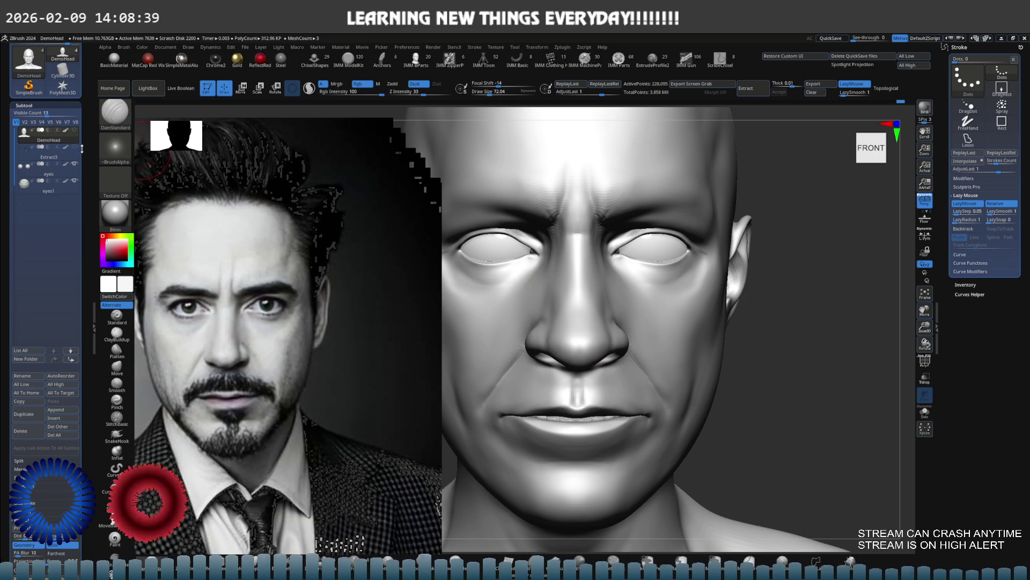
# Step: Show Extract3, hide the head, and orbit around the eyes, teeth and facial hair pieces
pyautogui.click(75, 147)
pyautogui.click(75, 147)
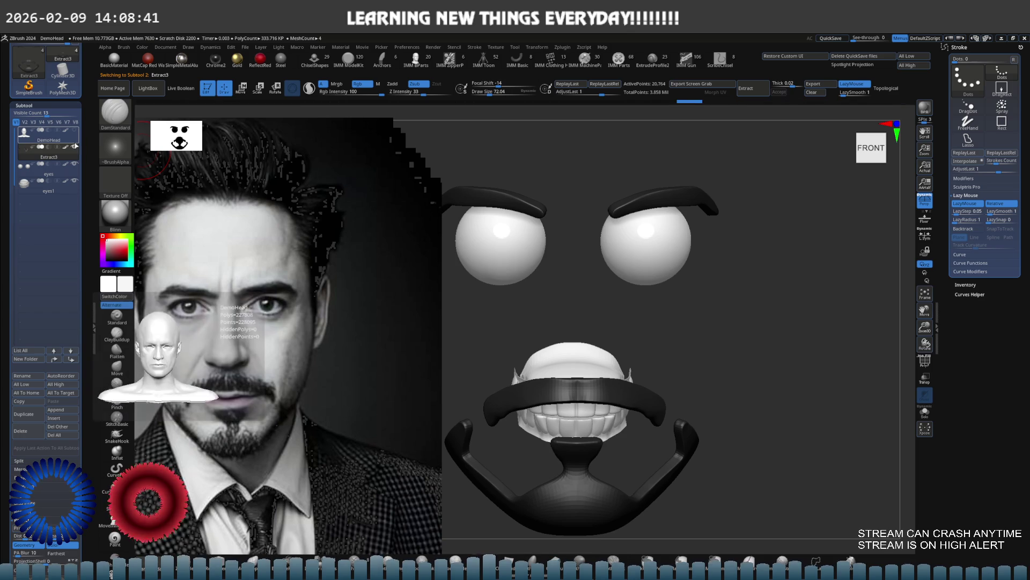
pyautogui.moveTo(263, 157)
pyautogui.mouseDown()
pyautogui.moveTo(512, 212)
pyautogui.moveTo(648, 274)
pyautogui.moveTo(724, 242)
pyautogui.moveTo(692, 232)
pyautogui.moveTo(668, 311)
pyautogui.moveTo(637, 287)
pyautogui.moveTo(682, 279)
pyautogui.moveTo(712, 244)
pyautogui.mouseUp()
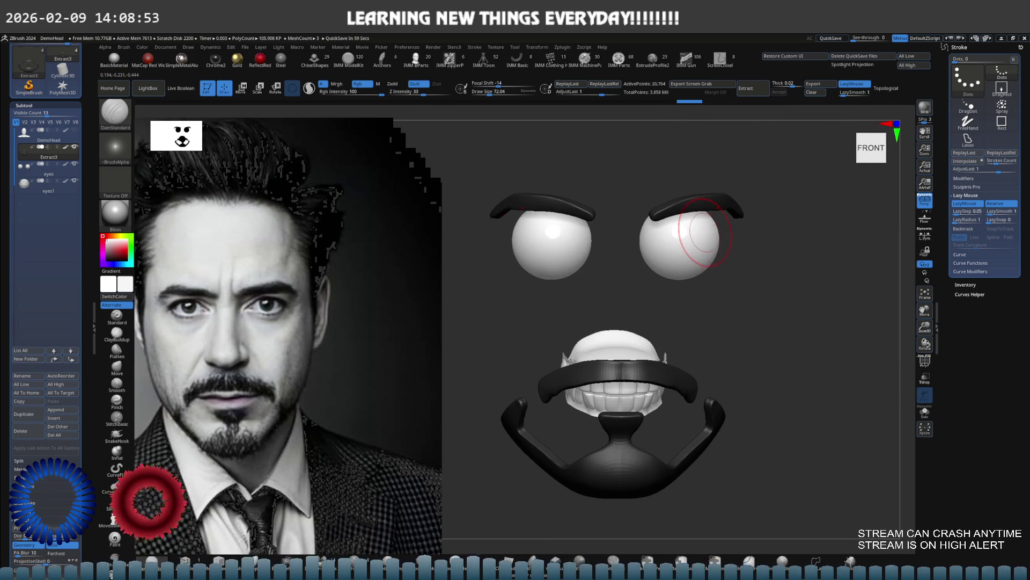
pyautogui.moveTo(709, 230)
pyautogui.mouseDown()
pyautogui.moveTo(697, 241)
pyautogui.moveTo(663, 240)
pyautogui.moveTo(674, 256)
pyautogui.moveTo(698, 239)
pyautogui.mouseUp()
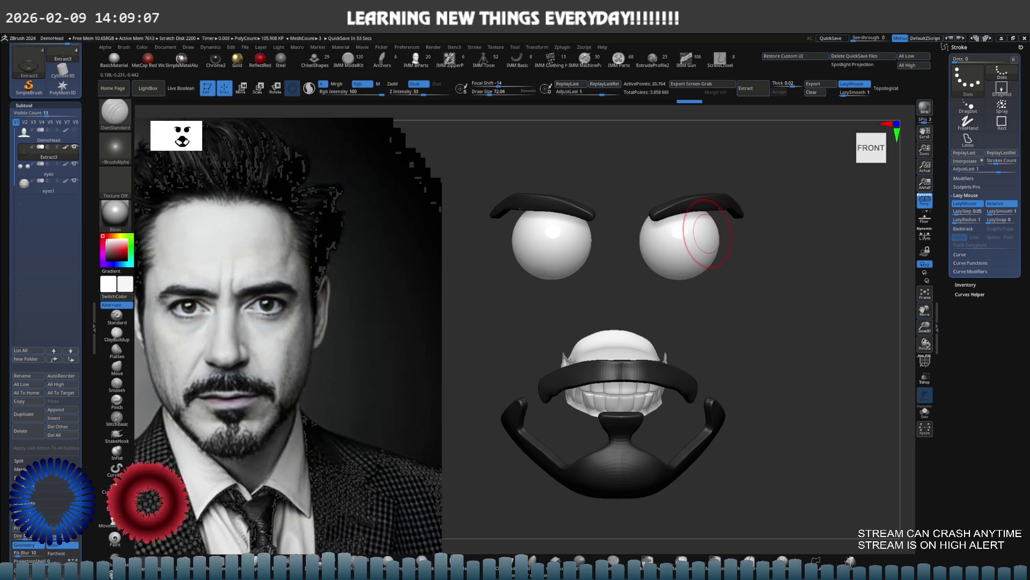
pyautogui.moveTo(689, 268)
pyautogui.mouseDown()
pyautogui.moveTo(663, 294)
pyautogui.moveTo(655, 279)
pyautogui.moveTo(600, 258)
pyautogui.moveTo(587, 297)
pyautogui.moveTo(685, 281)
pyautogui.moveTo(660, 297)
pyautogui.moveTo(702, 266)
pyautogui.moveTo(726, 269)
pyautogui.moveTo(644, 267)
pyautogui.moveTo(660, 284)
pyautogui.moveTo(686, 257)
pyautogui.moveTo(752, 269)
pyautogui.moveTo(469, 283)
pyautogui.moveTo(393, 263)
pyautogui.moveTo(460, 249)
pyautogui.moveTo(702, 259)
pyautogui.moveTo(637, 243)
pyautogui.mouseUp()
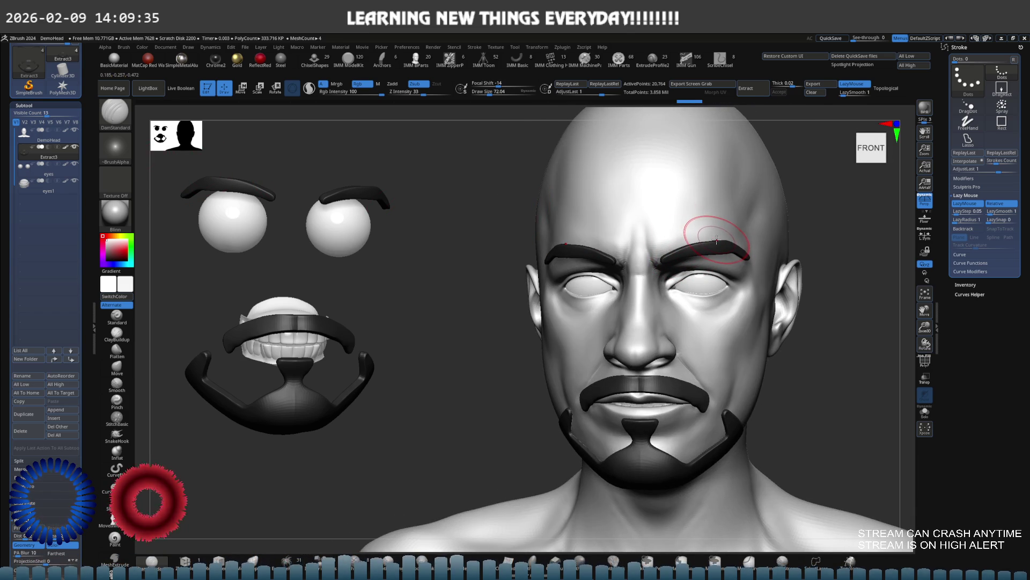
# Step: Select the eyes1 teeth subtool and solo it with Ctrl+Shift+S
pyautogui.moveTo(595, 214); pyautogui.dragTo(626, 211, button='right')
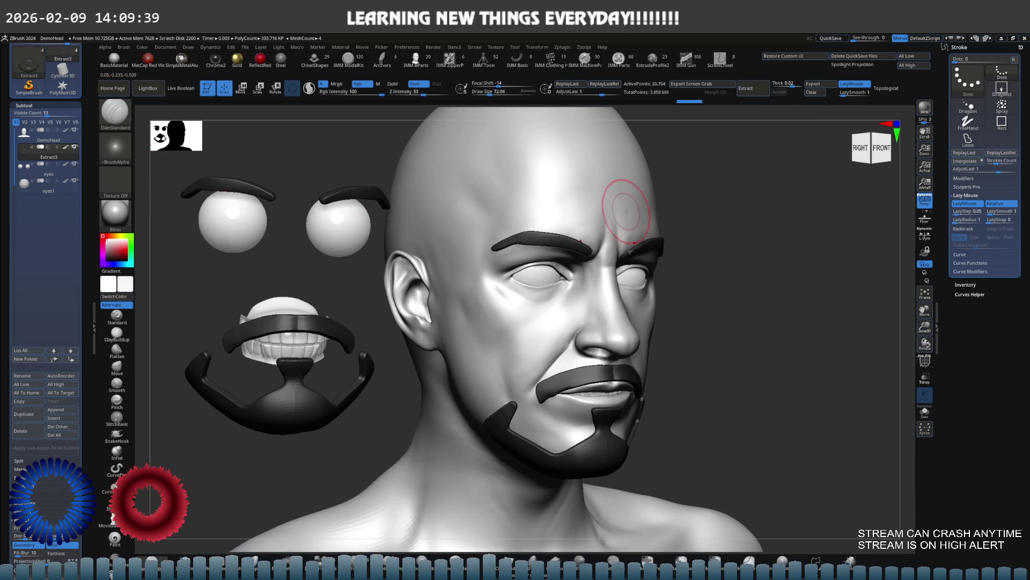
pyautogui.click(823, 96)
pyautogui.scroll(10, 429, 242)
pyautogui.moveTo(424, 237); pyautogui.dragTo(419, 232, button='right')
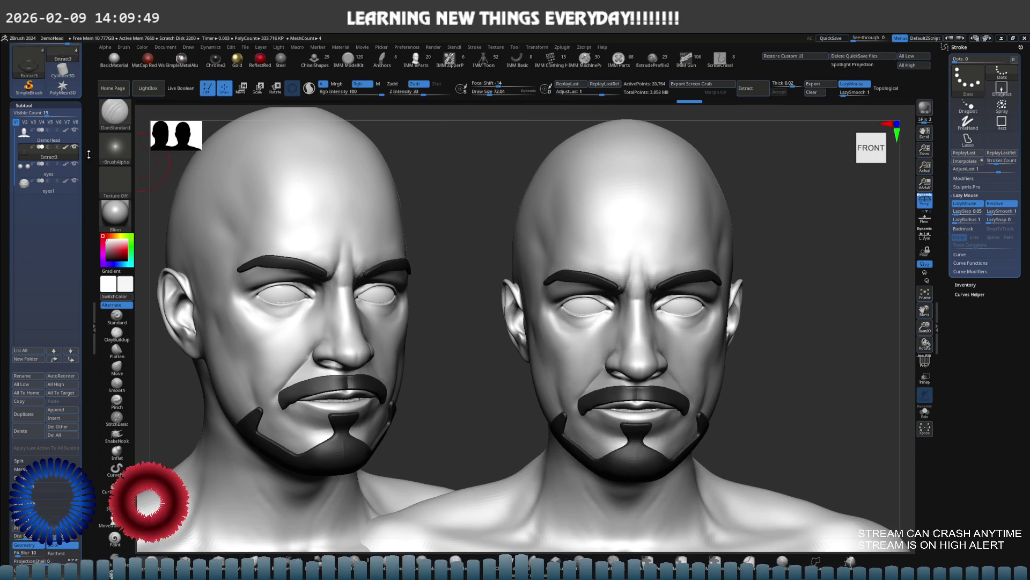
pyautogui.click(63, 190)
pyautogui.hotkey('ctrl', 'shift', 's')
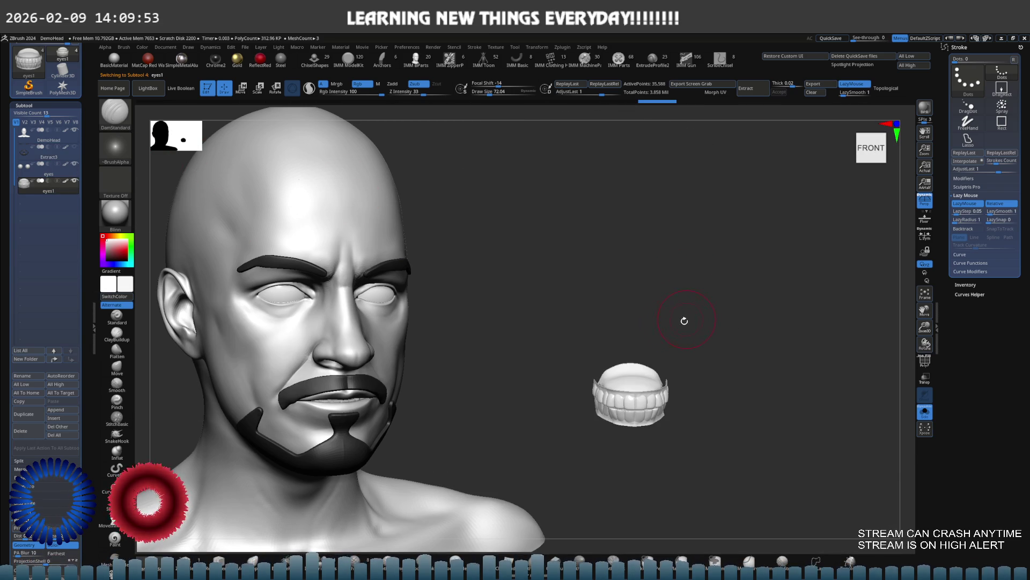
# Step: With PolyF on, hide the green lower part and mask the teeth's upper shell
pyautogui.hotkey('shift', 'f')
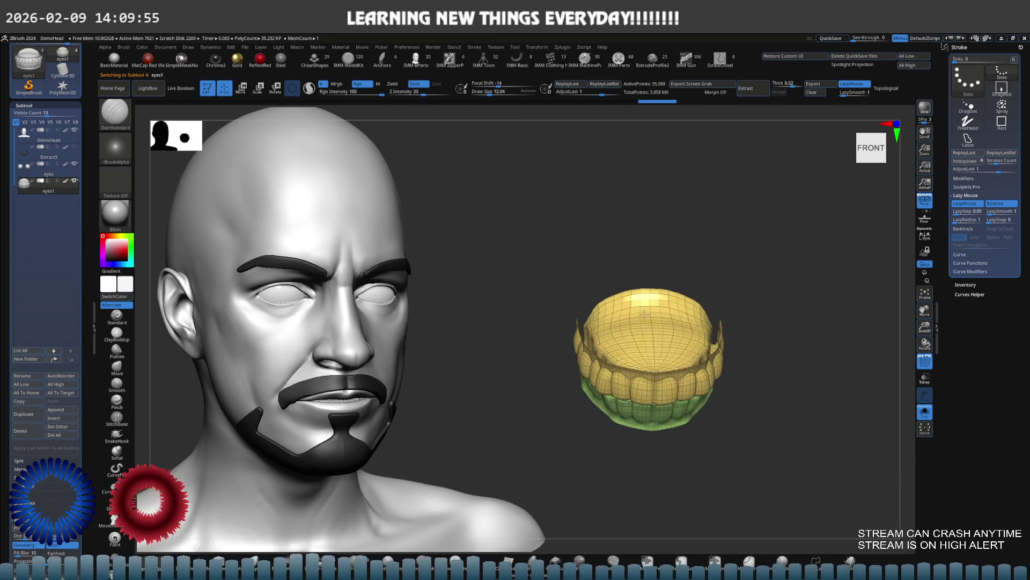
pyautogui.moveTo(656, 285); pyautogui.dragTo(665, 311)
pyautogui.keyDown('ctrl'); pyautogui.keyDown('shift'); pyautogui.click(692, 275); pyautogui.keyUp('shift'); pyautogui.keyUp('ctrl')
pyautogui.moveTo(692, 274)
pyautogui.mouseDown(button='right')
pyautogui.moveTo(692, 325)
pyautogui.moveTo(652, 258)
pyautogui.mouseUp(button='right')
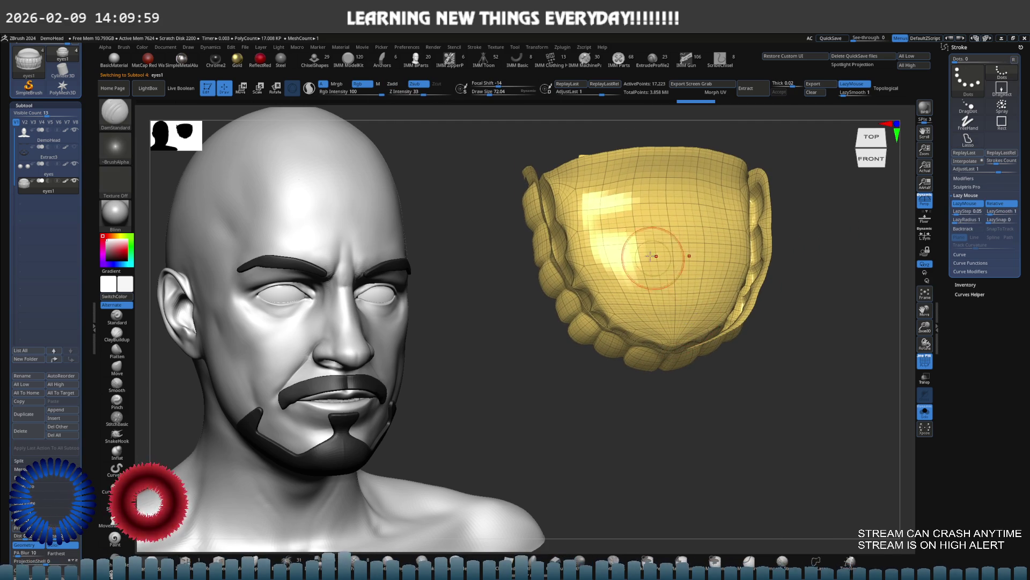
pyautogui.press('ctrl')
pyautogui.moveTo(601, 183)
pyautogui.keyDown('ctrl'); pyautogui.mouseDown()
pyautogui.moveTo(646, 217)
pyautogui.moveTo(626, 183)
pyautogui.moveTo(637, 176)
pyautogui.mouseUp(); pyautogui.keyUp('ctrl')
pyautogui.click(722, 568)
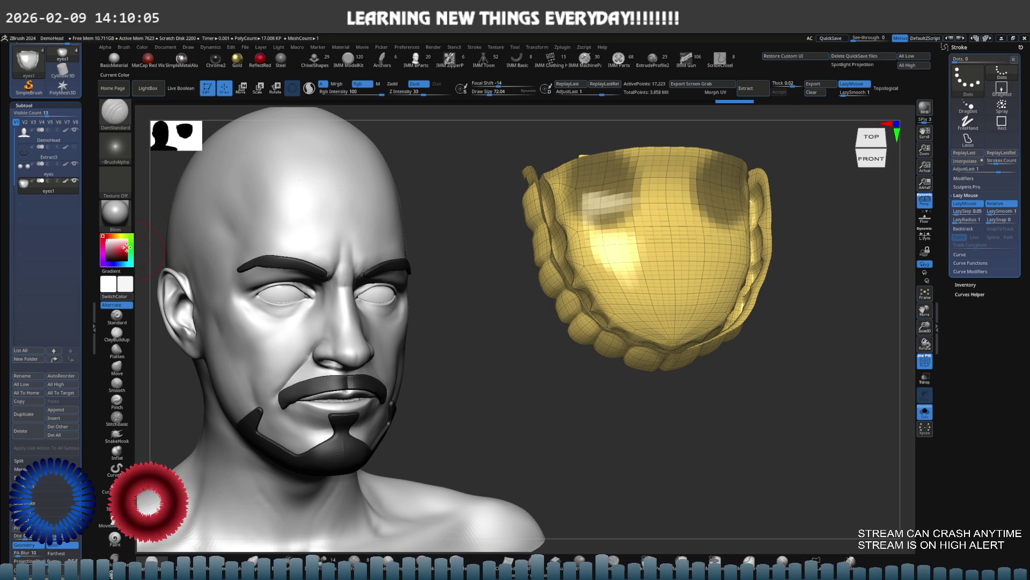
pyautogui.hotkey('shift', 'f')
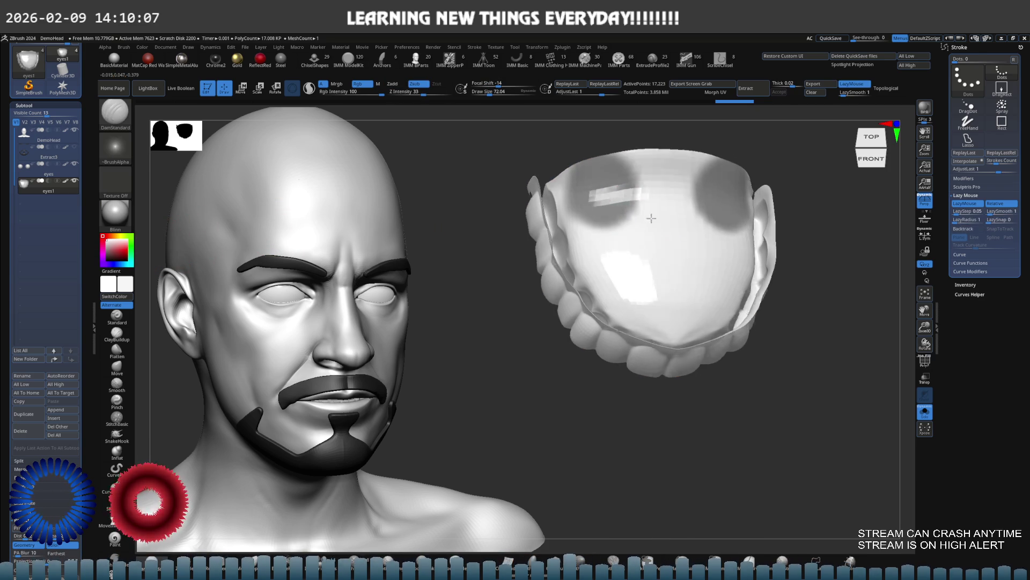
pyautogui.moveTo(693, 161)
pyautogui.keyDown('ctrl'); pyautogui.mouseDown()
pyautogui.moveTo(644, 209)
pyautogui.moveTo(623, 192)
pyautogui.moveTo(598, 199)
pyautogui.moveTo(606, 268)
pyautogui.moveTo(669, 310)
pyautogui.mouseUp(); pyautogui.keyUp('ctrl')
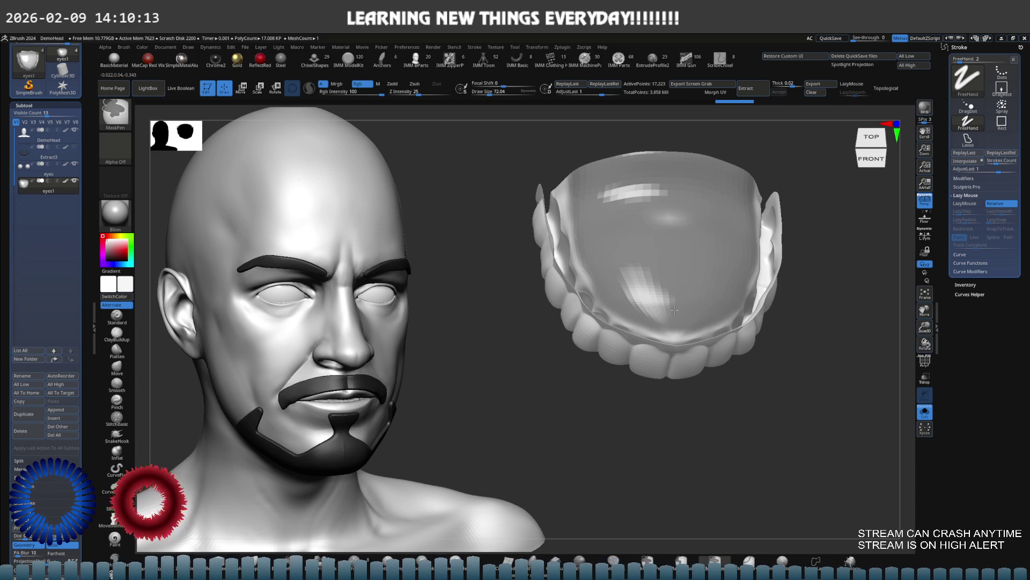
# Step: Hide the teeth strip so only the inner gum dome remains, and frame it
pyautogui.moveTo(617, 241)
pyautogui.mouseDown()
pyautogui.moveTo(633, 180)
pyautogui.moveTo(656, 196)
pyautogui.moveTo(644, 237)
pyautogui.moveTo(770, 224)
pyautogui.moveTo(707, 230)
pyautogui.moveTo(709, 243)
pyautogui.moveTo(745, 230)
pyautogui.mouseUp()
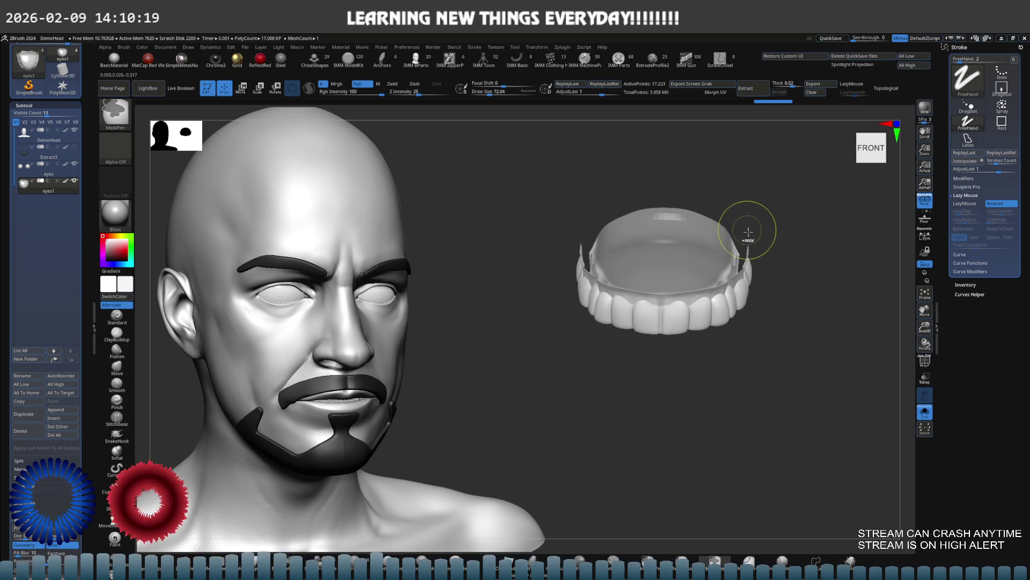
pyautogui.keyDown('ctrl'); pyautogui.keyDown('alt'); pyautogui.keyDown('shift'); pyautogui.click(708, 242); pyautogui.keyUp('shift'); pyautogui.keyUp('alt'); pyautogui.keyUp('ctrl')
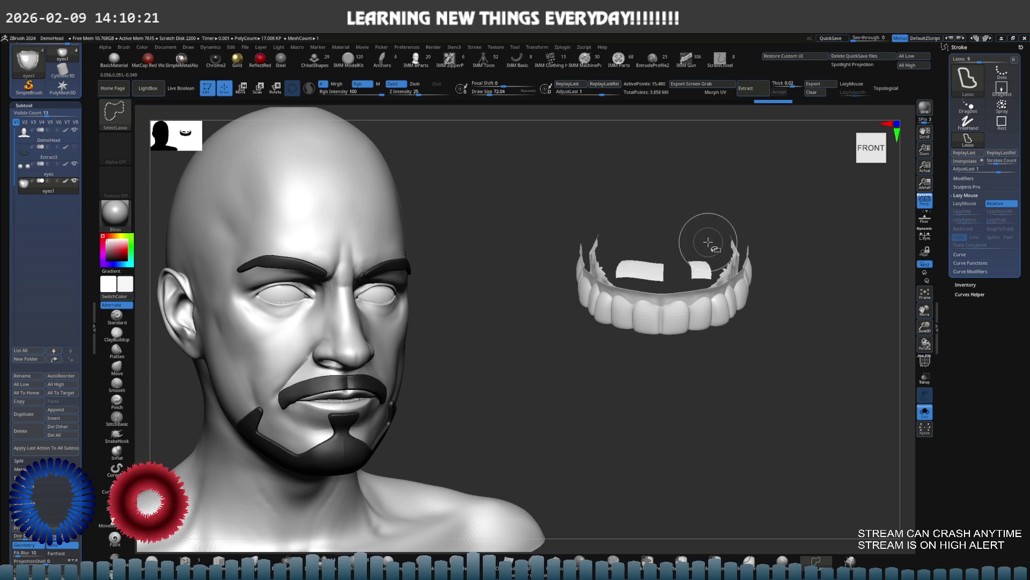
pyautogui.keyDown('ctrl'); pyautogui.keyDown('shift'); pyautogui.click(711, 242); pyautogui.keyUp('shift'); pyautogui.keyUp('ctrl')
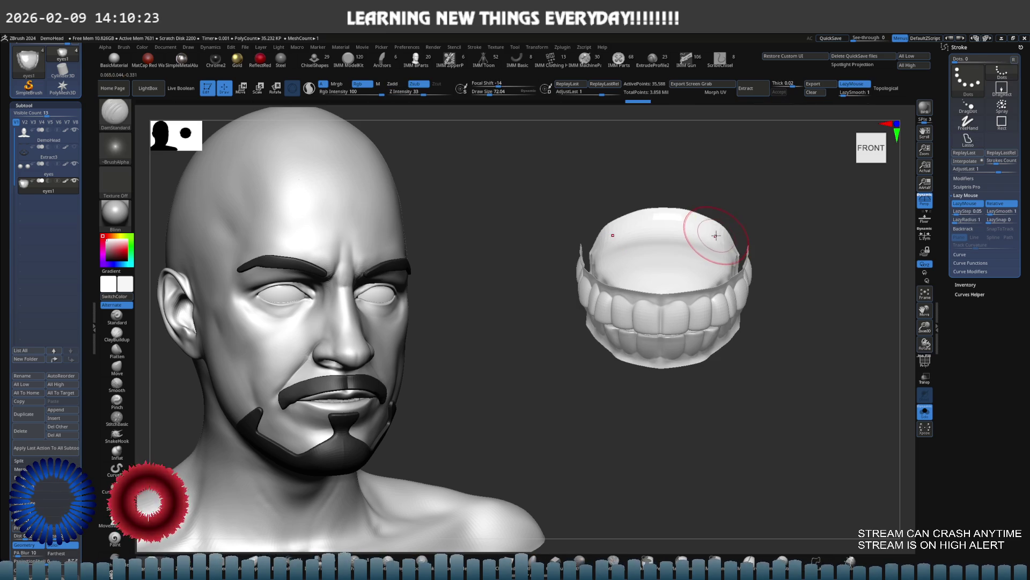
pyautogui.hotkey('shift', 'f')
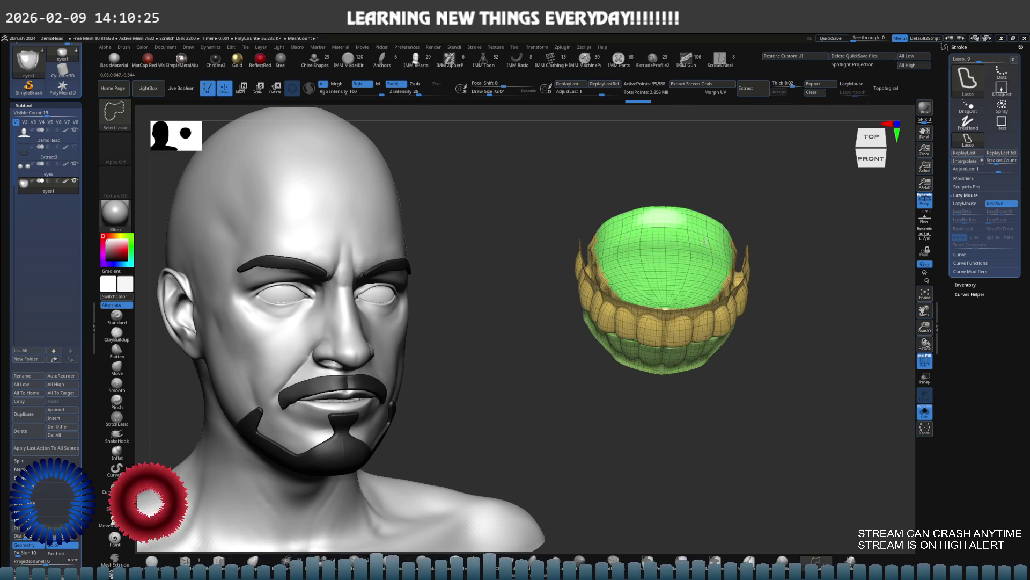
pyautogui.keyDown('ctrl'); pyautogui.keyDown('shift'); pyautogui.click(734, 237); pyautogui.keyUp('shift'); pyautogui.keyUp('ctrl')
pyautogui.press('b')
pyautogui.press('d')
pyautogui.press('s')
pyautogui.press('f')
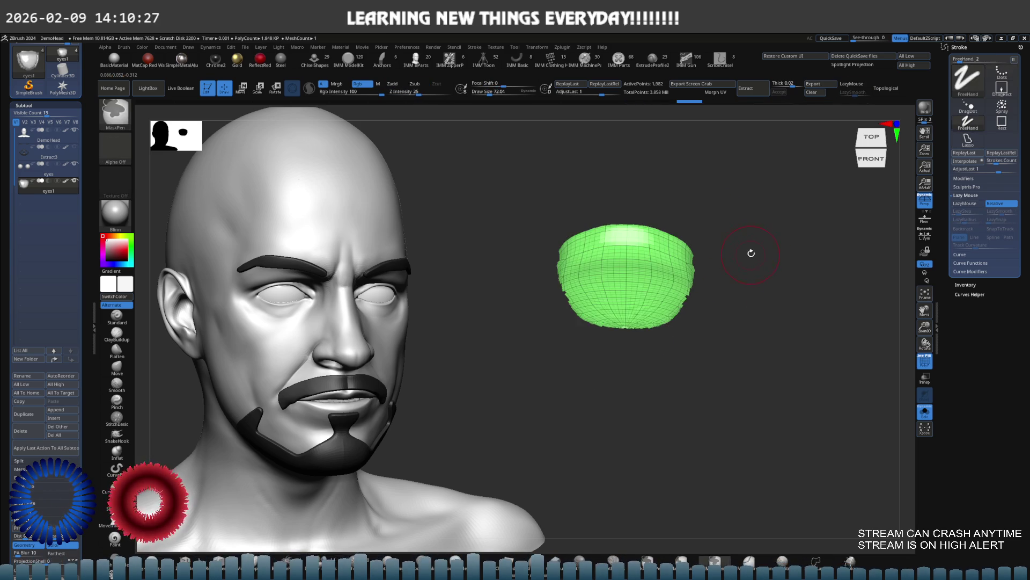
# Step: Pick a bright red colour for the gum dome with PolyF turned off
pyautogui.click(119, 250)
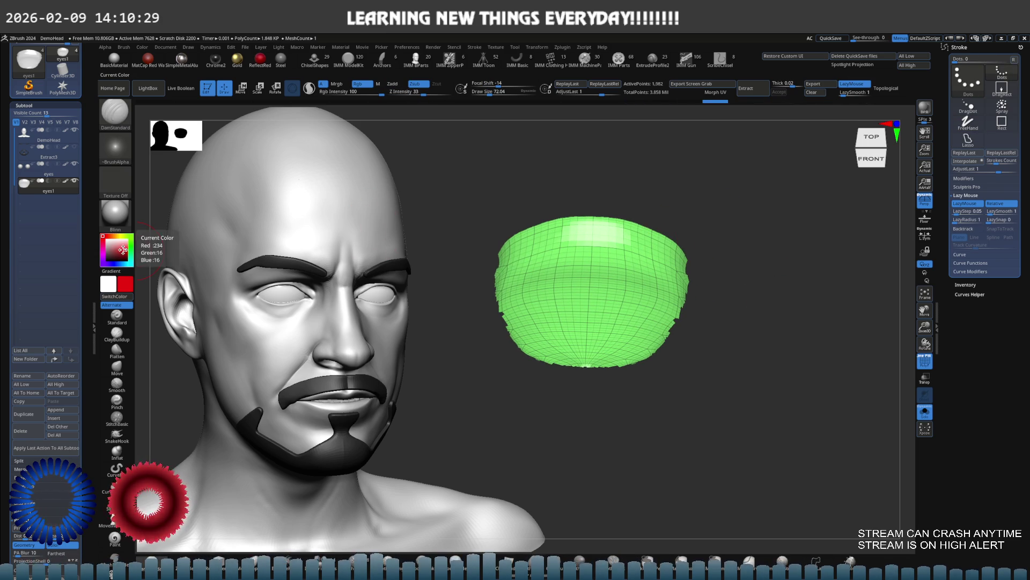
pyautogui.moveTo(119, 232)
pyautogui.moveTo(41, 183)
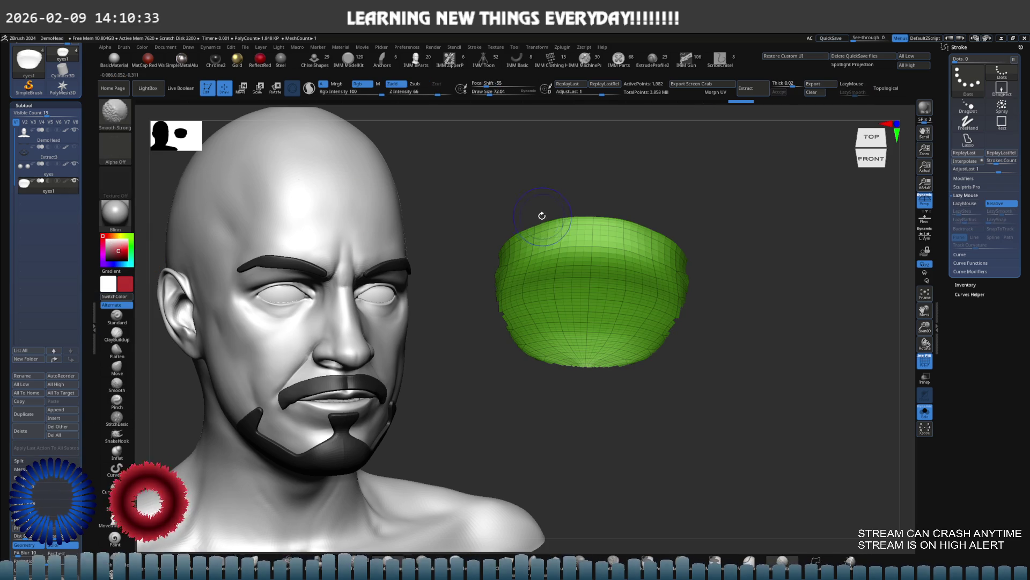
pyautogui.hotkey('shift', 'f')
pyautogui.moveTo(119, 257); pyautogui.dragTo(123, 249)
pyautogui.click(189, 47)
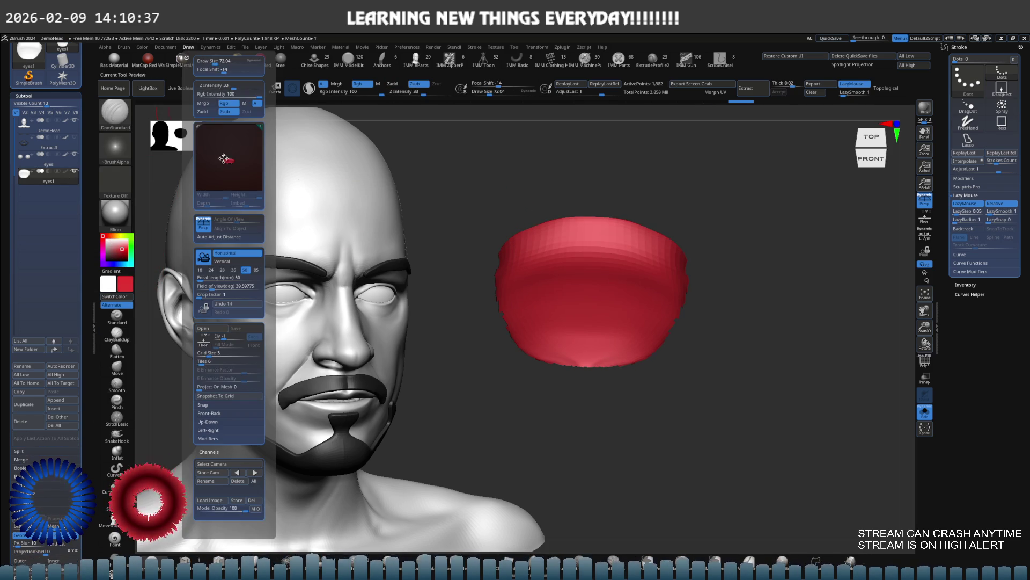
# Step: Fill the gum dome with red using FillObject
pyautogui.click(143, 48)
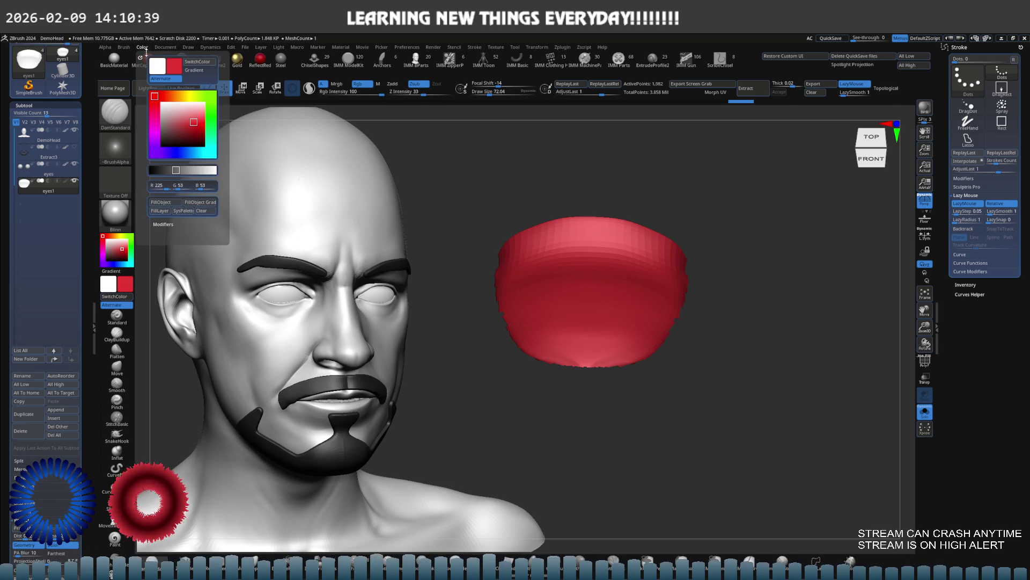
pyautogui.click(167, 205)
pyautogui.moveTo(724, 204)
pyautogui.mouseDown()
pyautogui.moveTo(627, 214)
pyautogui.moveTo(631, 272)
pyautogui.moveTo(667, 223)
pyautogui.moveTo(732, 235)
pyautogui.moveTo(656, 219)
pyautogui.moveTo(660, 209)
pyautogui.moveTo(782, 211)
pyautogui.moveTo(720, 212)
pyautogui.mouseUp()
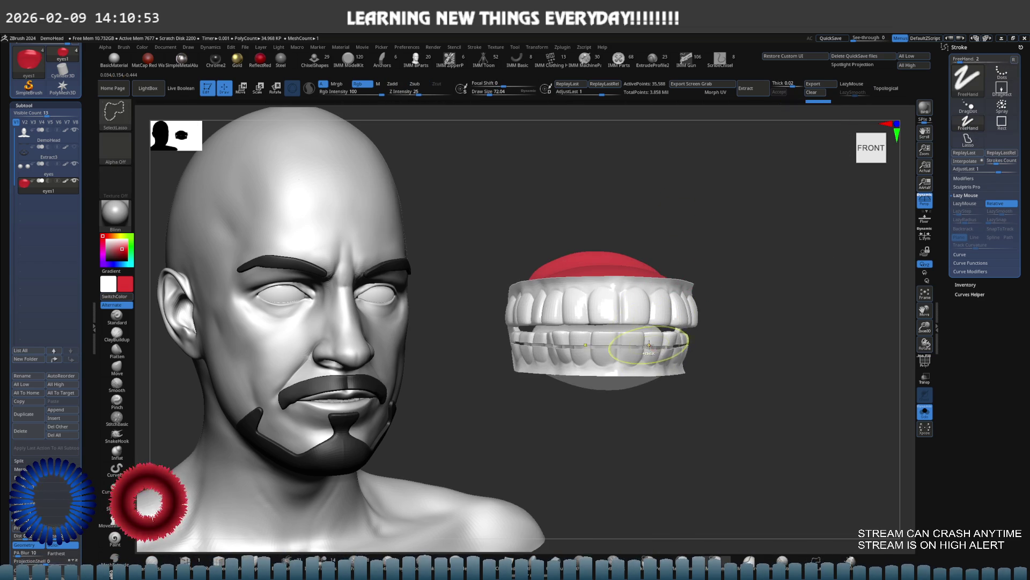
# Step: Isolate the lower teeth row and make the lower gum piece active
pyautogui.keyDown('ctrl'); pyautogui.keyDown('shift'); pyautogui.click(648, 344); pyautogui.keyUp('shift'); pyautogui.keyUp('ctrl')
pyautogui.moveTo(648, 343)
pyautogui.mouseDown()
pyautogui.moveTo(626, 376)
pyautogui.moveTo(621, 279)
pyautogui.moveTo(637, 288)
pyautogui.moveTo(584, 394)
pyautogui.moveTo(596, 395)
pyautogui.moveTo(564, 411)
pyautogui.moveTo(585, 406)
pyautogui.moveTo(555, 346)
pyautogui.moveTo(574, 322)
pyautogui.moveTo(639, 309)
pyautogui.moveTo(542, 233)
pyautogui.mouseUp()
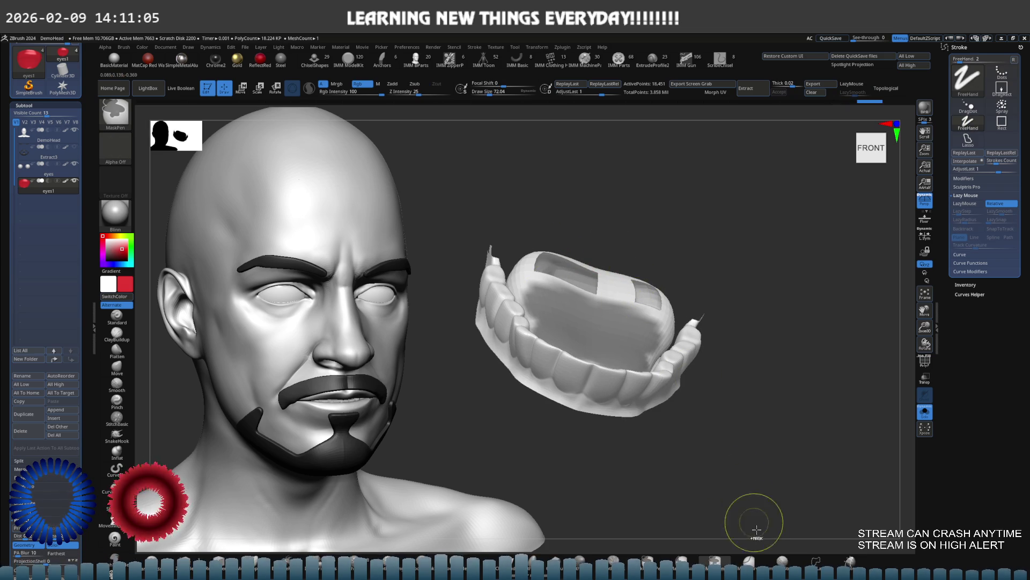
pyautogui.moveTo(596, 440)
pyautogui.mouseDown()
pyautogui.moveTo(588, 311)
pyautogui.moveTo(577, 293)
pyautogui.mouseUp()
pyautogui.moveTo(550, 241)
pyautogui.keyDown('ctrl'); pyautogui.mouseDown()
pyautogui.moveTo(518, 281)
pyautogui.moveTo(590, 316)
pyautogui.moveTo(634, 322)
pyautogui.mouseUp(); pyautogui.keyUp('ctrl')
pyautogui.moveTo(691, 249)
pyautogui.mouseDown()
pyautogui.moveTo(640, 344)
pyautogui.moveTo(664, 291)
pyautogui.mouseUp()
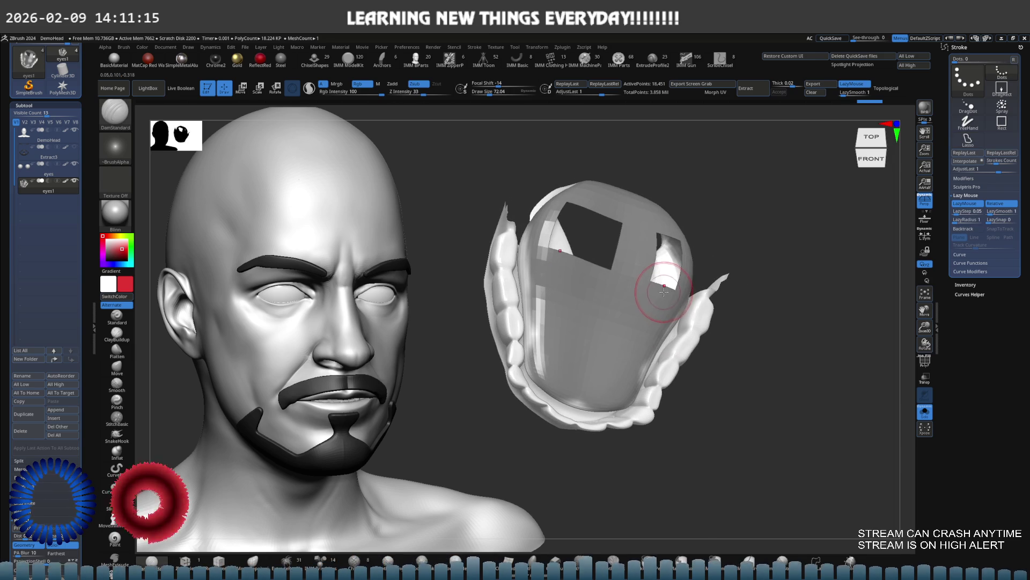
pyautogui.keyDown('alt'); pyautogui.click(675, 284); pyautogui.keyUp('alt')
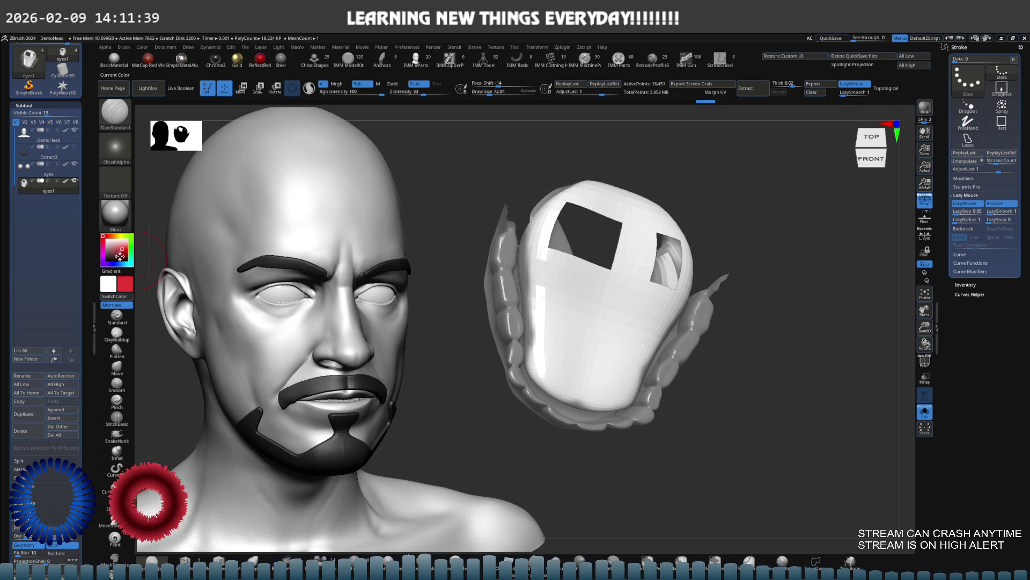
pyautogui.moveTo(70, 197)
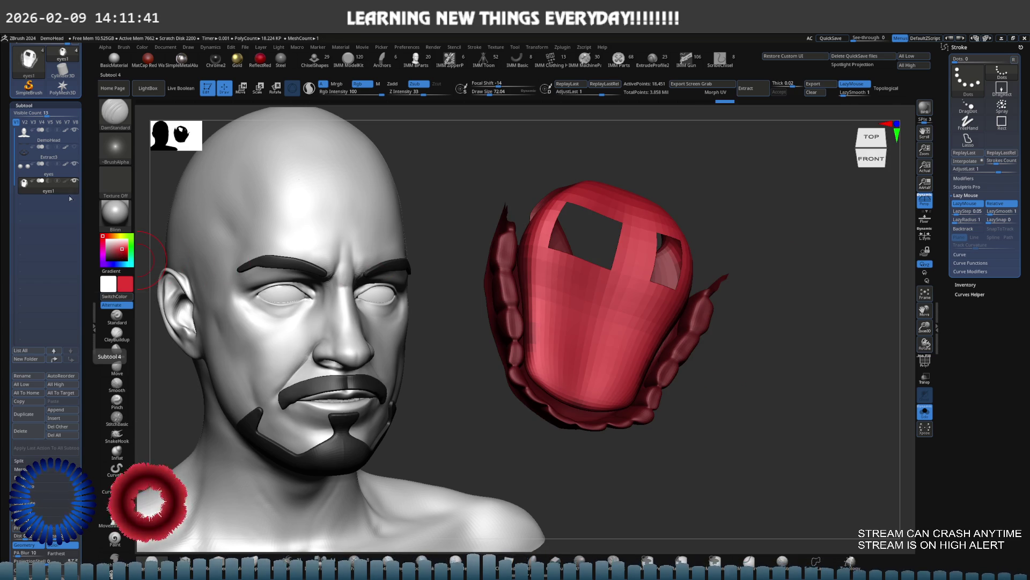
pyautogui.moveTo(424, 253)
pyautogui.mouseDown()
pyautogui.moveTo(414, 218)
pyautogui.moveTo(376, 193)
pyautogui.mouseUp()
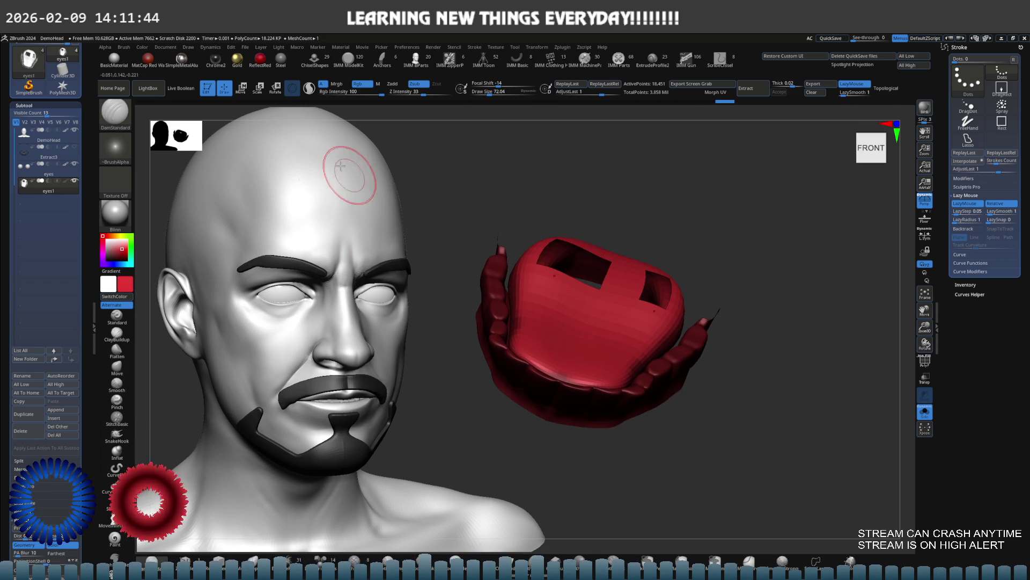
# Step: Fill the lower gum with red, then unhide the head around the teeth
pyautogui.click(140, 50)
pyautogui.click(167, 202)
pyautogui.moveTo(633, 236)
pyautogui.mouseDown()
pyautogui.moveTo(664, 249)
pyautogui.moveTo(761, 251)
pyautogui.mouseUp()
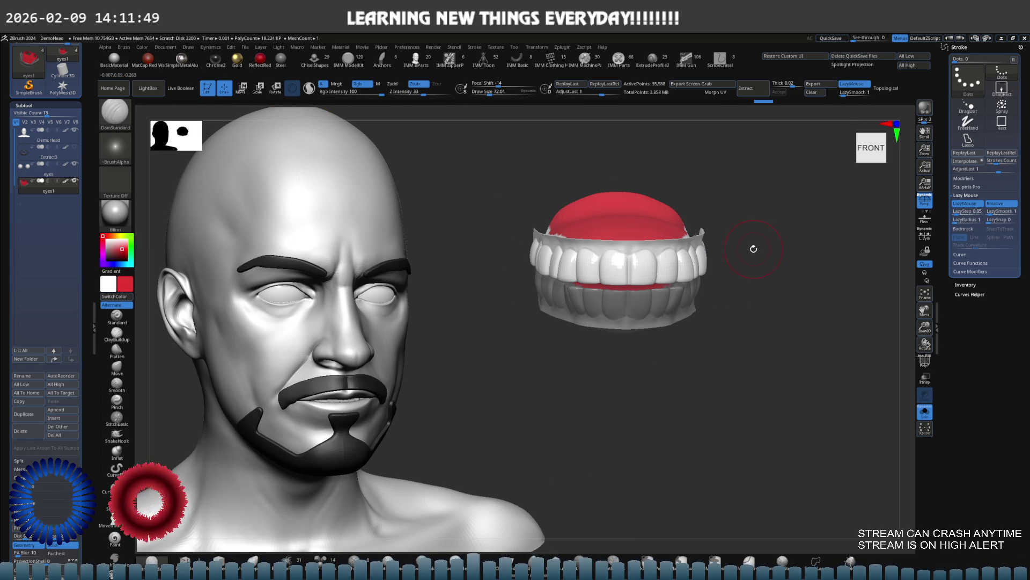
pyautogui.hotkey('shift', 'alt', 's')
pyautogui.moveTo(766, 231)
pyautogui.mouseDown(button='right')
pyautogui.moveTo(731, 249)
pyautogui.moveTo(761, 267)
pyautogui.mouseUp(button='right')
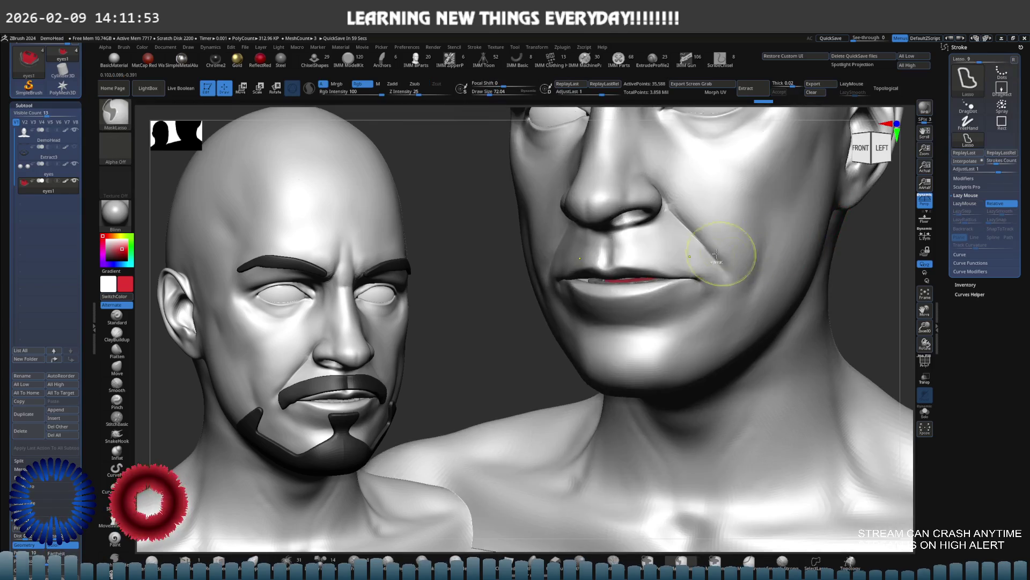
# Step: Zoom into the lips to check the red gums, then return to a front view
pyautogui.scroll(10, 749, 250)
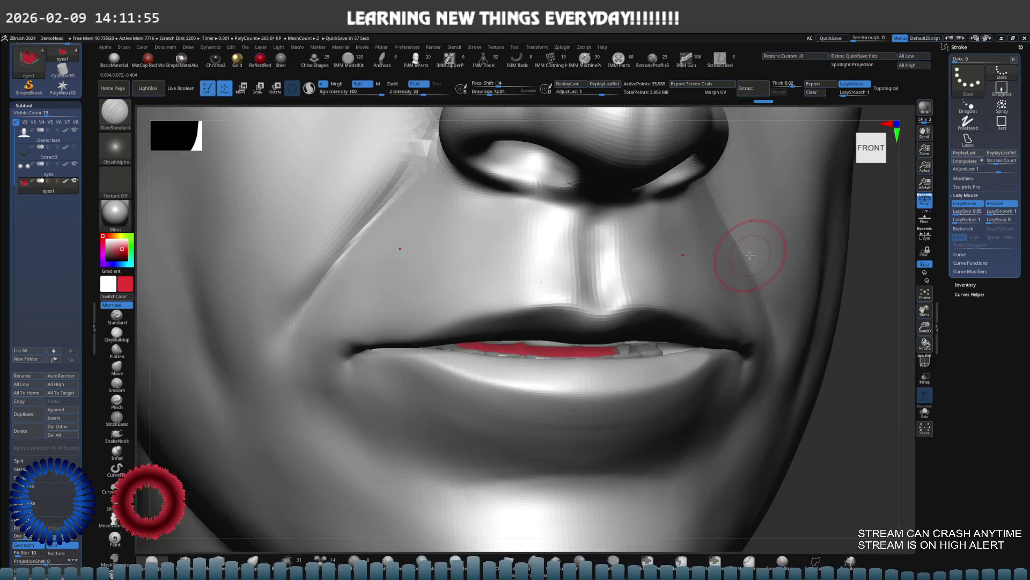
pyautogui.moveTo(750, 255)
pyautogui.mouseDown(button='right')
pyautogui.moveTo(822, 262)
pyautogui.moveTo(741, 241)
pyautogui.mouseUp(button='right')
pyautogui.scroll(-10, 741, 242)
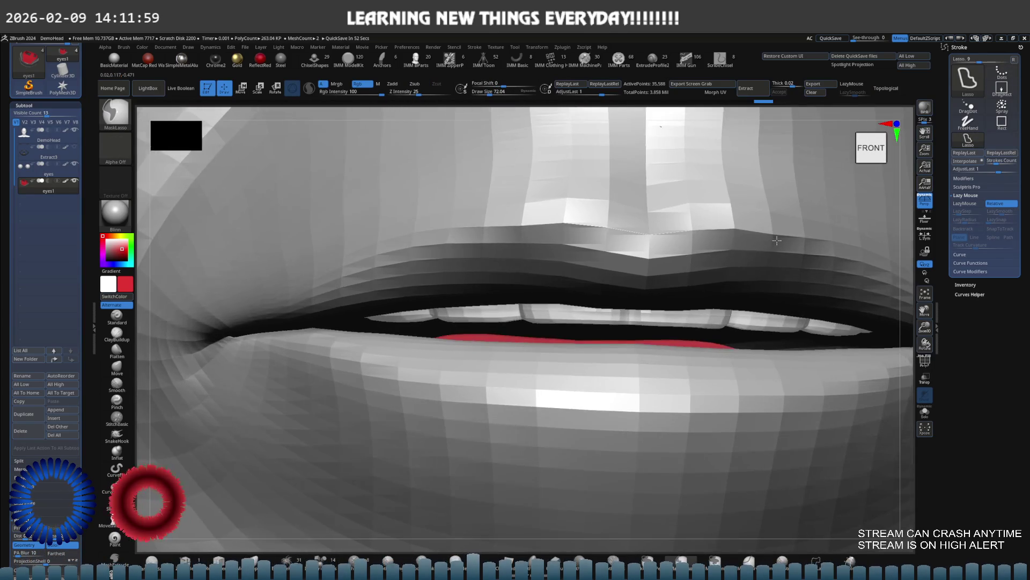
pyautogui.scroll(-5, 681, 256)
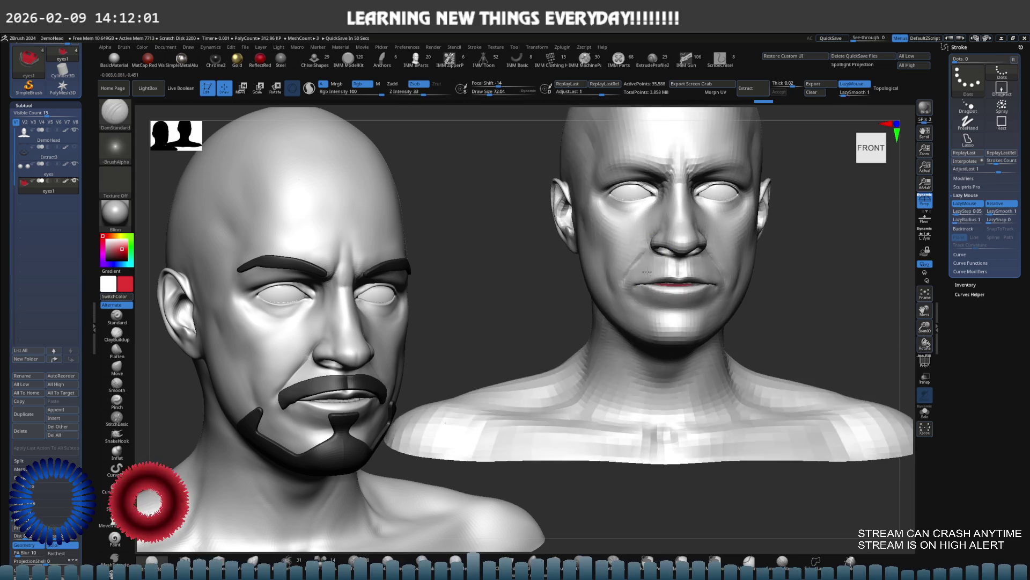
pyautogui.keyDown('shift'); pyautogui.moveTo(682, 257); pyautogui.dragTo(683, 292, button='right'); pyautogui.keyUp('shift')
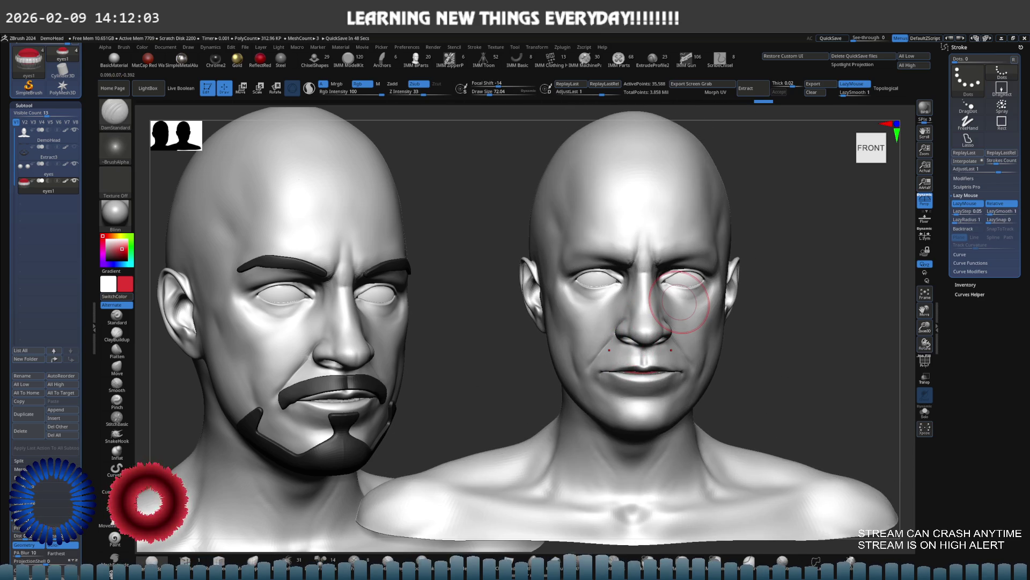
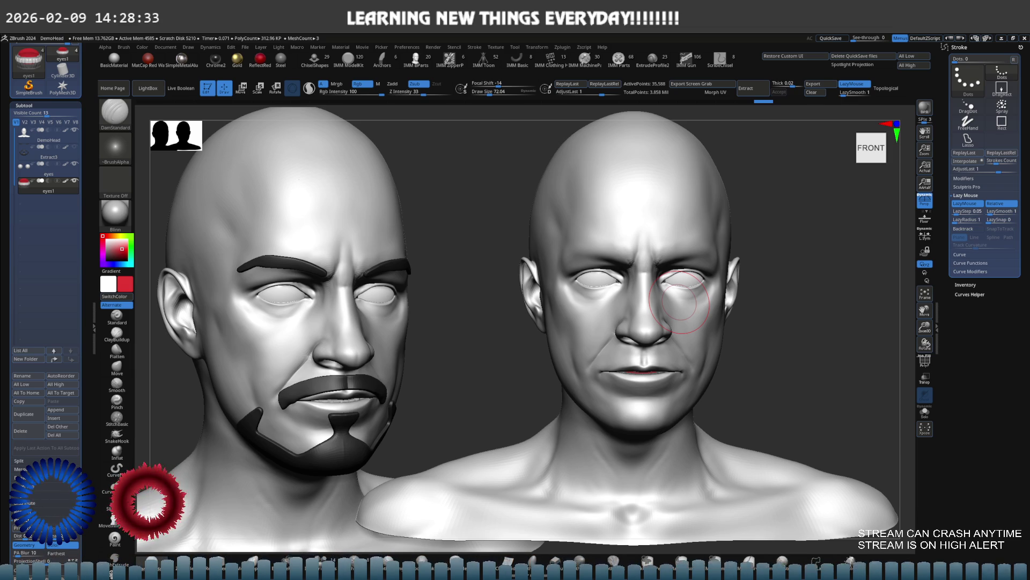
# Step: Select the DemoHead subtool and drop it to a lower subdivision level
pyautogui.scroll(-3, 580, 304)
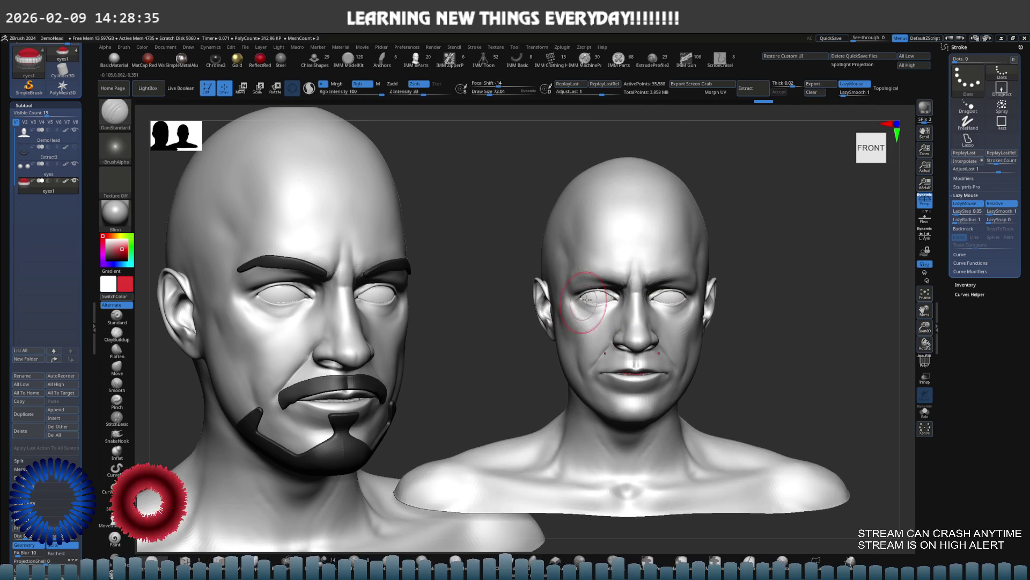
pyautogui.scroll(2, 580, 304)
pyautogui.keyDown('alt'); pyautogui.moveTo(720, 252); pyautogui.dragTo(719, 312, button='right'); pyautogui.keyUp('alt')
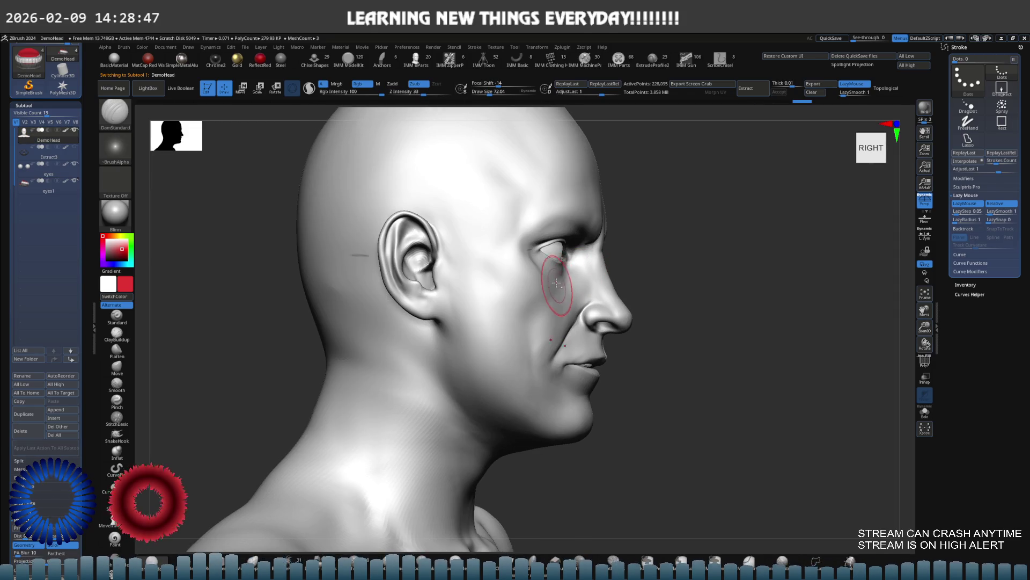
pyautogui.keyDown('alt'); pyautogui.click(573, 274); pyautogui.keyUp('alt')
pyautogui.hotkey('shift', 'd')
pyautogui.press('s')
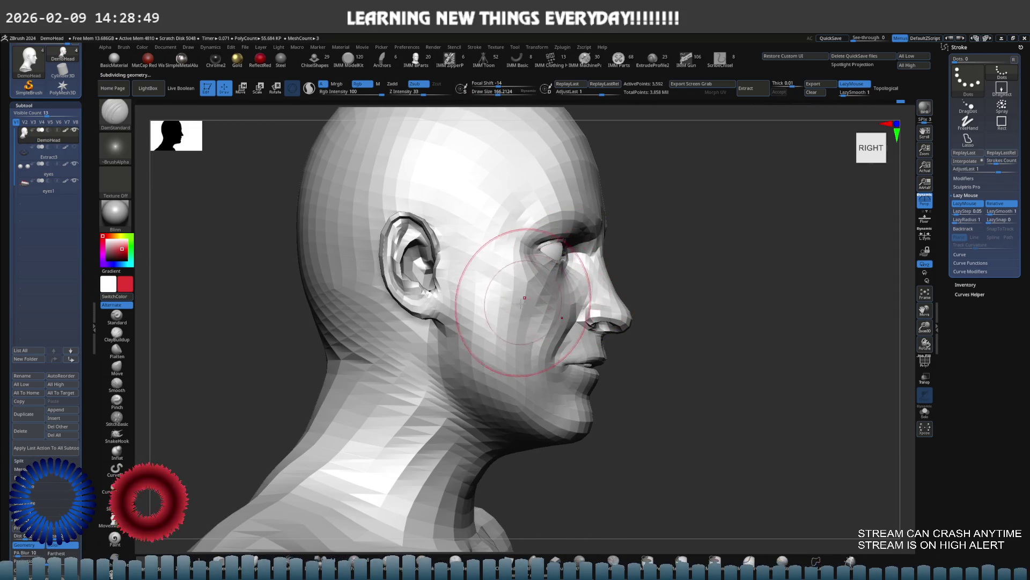
pyautogui.scroll(4, 424, 257)
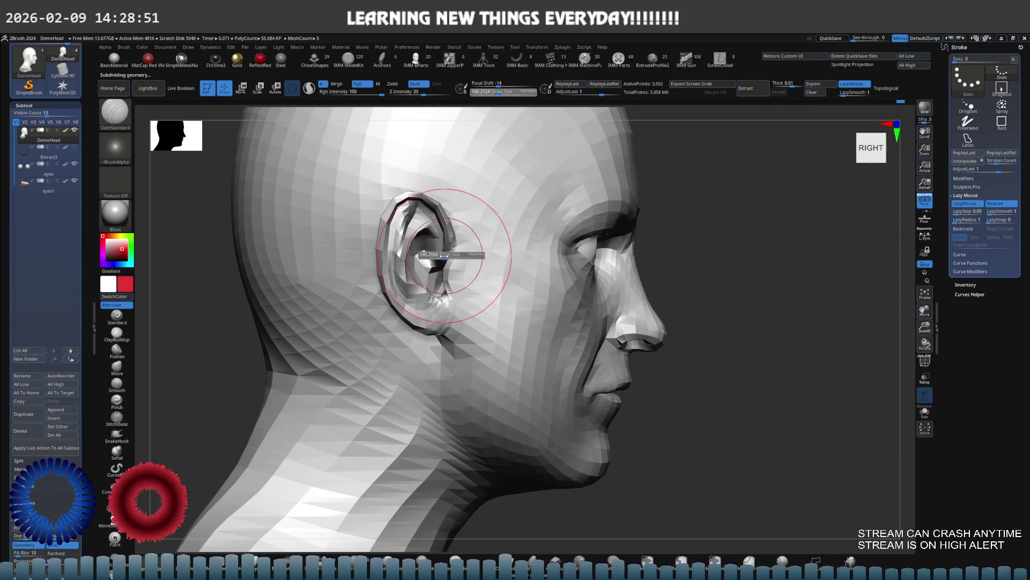
# Step: Switch to the Move brush at a smaller size and reshape the ear and earlobe
pyautogui.press('b')
pyautogui.press('m')
pyautogui.press('v')
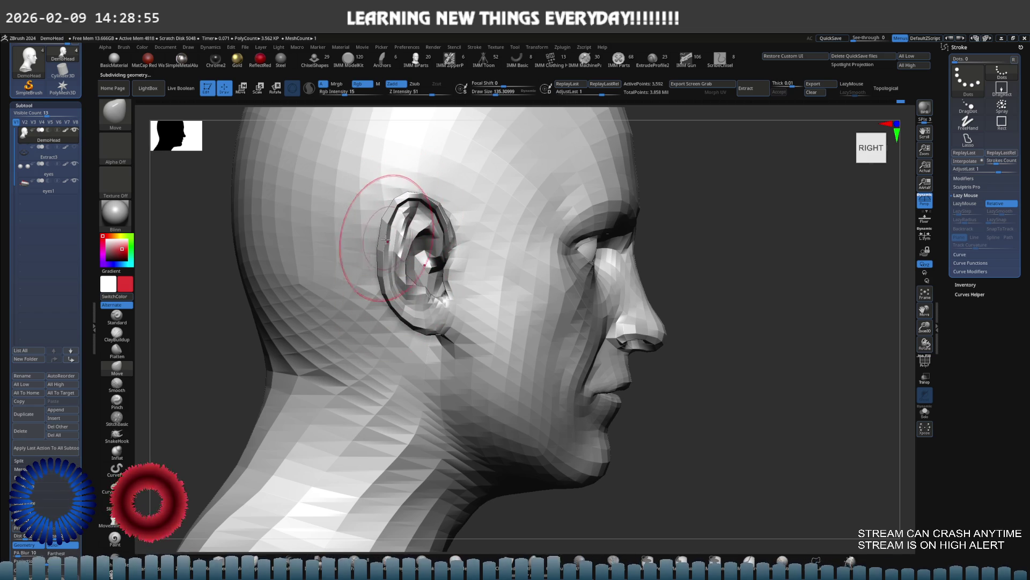
pyautogui.press('[')
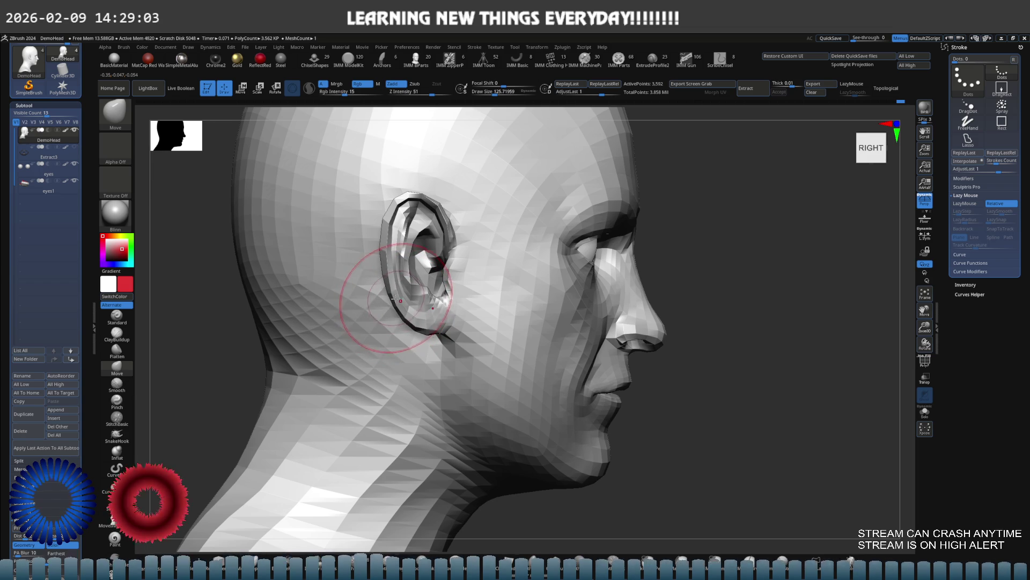
pyautogui.moveTo(397, 299)
pyautogui.mouseDown(button='right')
pyautogui.moveTo(408, 299)
pyautogui.moveTo(387, 292)
pyautogui.moveTo(483, 268)
pyautogui.mouseUp(button='right')
pyautogui.keyDown('ctrl'); pyautogui.moveTo(607, 177); pyautogui.dragTo(585, 247); pyautogui.keyUp('ctrl')
pyautogui.press('f')
pyautogui.moveTo(483, 269); pyautogui.dragTo(537, 268, button='right')
pyautogui.scroll(3, 540, 269)
# Step: Restore the head's top subdivision level, review it front and three-quarter, and select ClayBuildup
pyautogui.press('d')
pyautogui.press('d')
pyautogui.press('d')
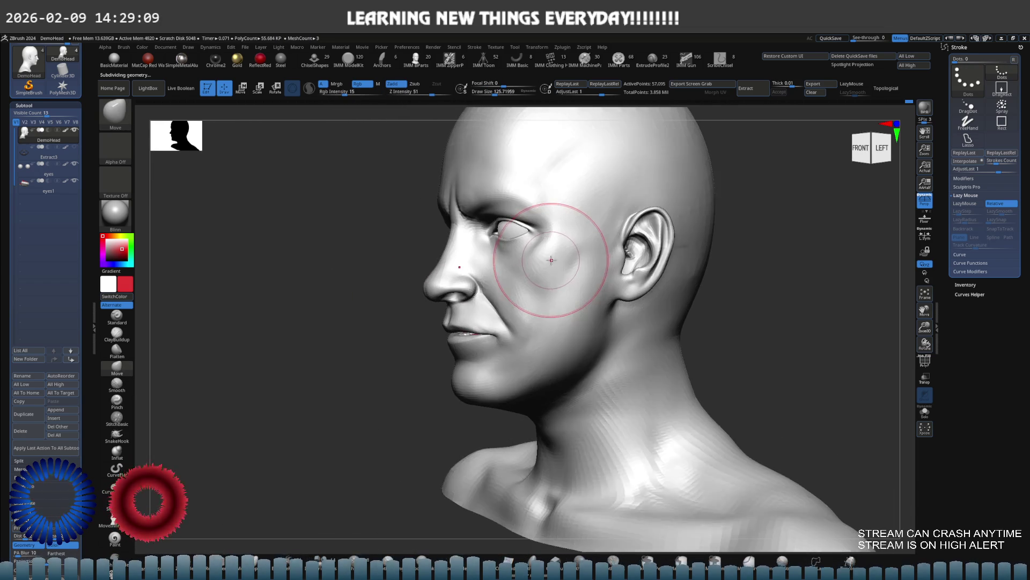
pyautogui.moveTo(560, 264)
pyautogui.mouseDown(button='right')
pyautogui.moveTo(575, 264)
pyautogui.moveTo(546, 272)
pyautogui.moveTo(543, 260)
pyautogui.moveTo(564, 258)
pyautogui.mouseUp(button='right')
pyautogui.scroll(3, 569, 264)
pyautogui.press('ctrl')
pyautogui.scroll(2, 572, 256)
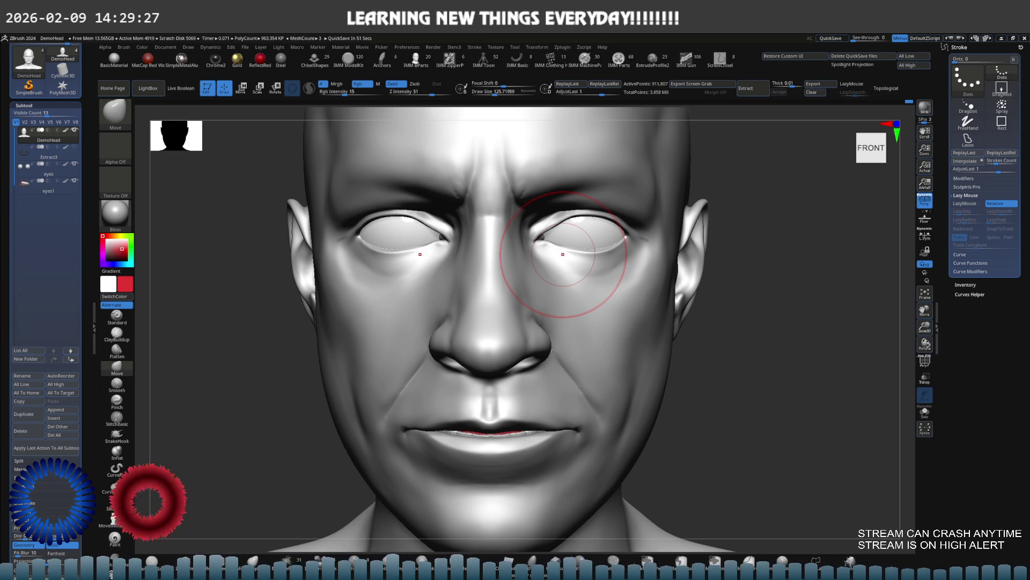
pyautogui.moveTo(564, 253)
pyautogui.mouseDown(button='right')
pyautogui.moveTo(553, 311)
pyautogui.moveTo(597, 290)
pyautogui.moveTo(616, 294)
pyautogui.moveTo(602, 316)
pyautogui.moveTo(564, 287)
pyautogui.moveTo(575, 280)
pyautogui.moveTo(536, 282)
pyautogui.moveTo(631, 273)
pyautogui.moveTo(617, 310)
pyautogui.moveTo(633, 276)
pyautogui.mouseUp(button='right')
pyautogui.press('b')
pyautogui.press('c')
pyautogui.press('b')
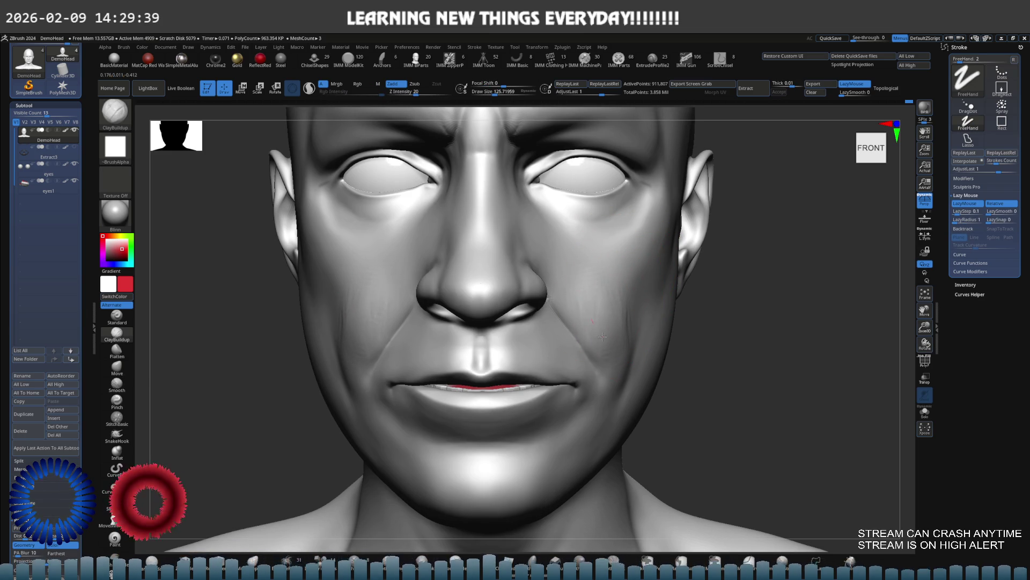
# Step: Build up clay and strong-smooth the cheek fold and mouth corner from a three-quarter view
pyautogui.moveTo(619, 340); pyautogui.dragTo(594, 299, button='right')
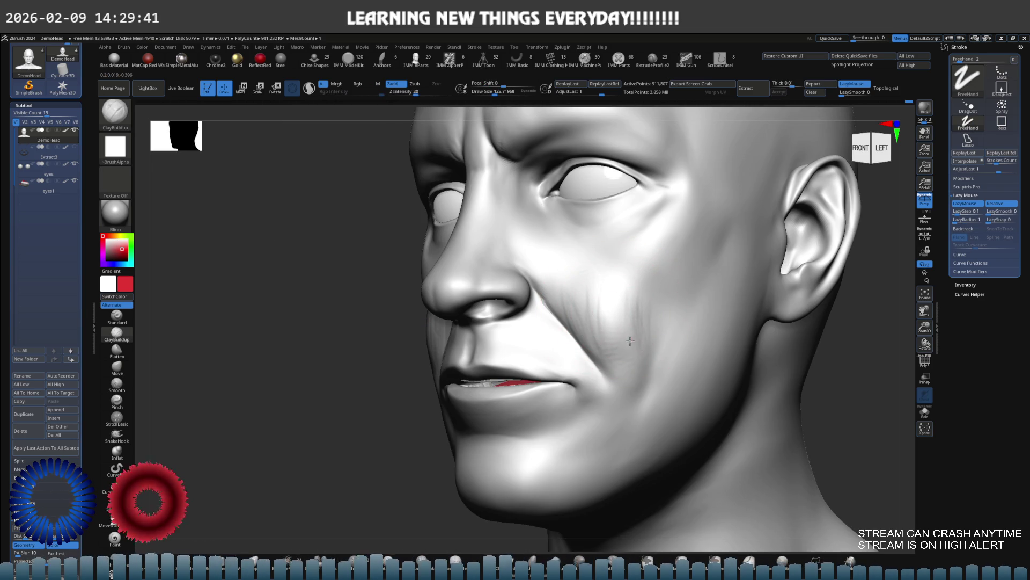
pyautogui.press('ctrl')
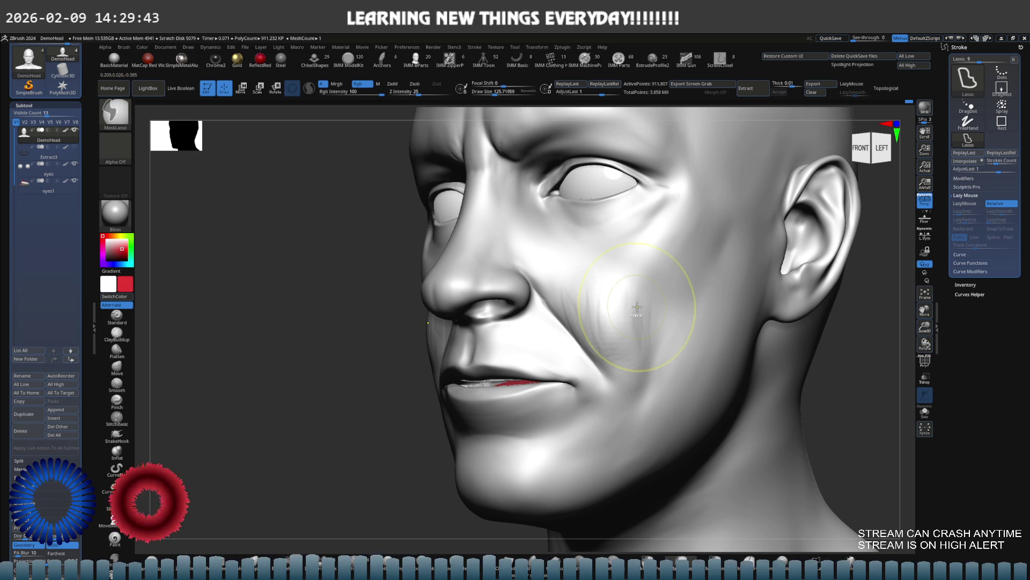
pyautogui.press('ctrl')
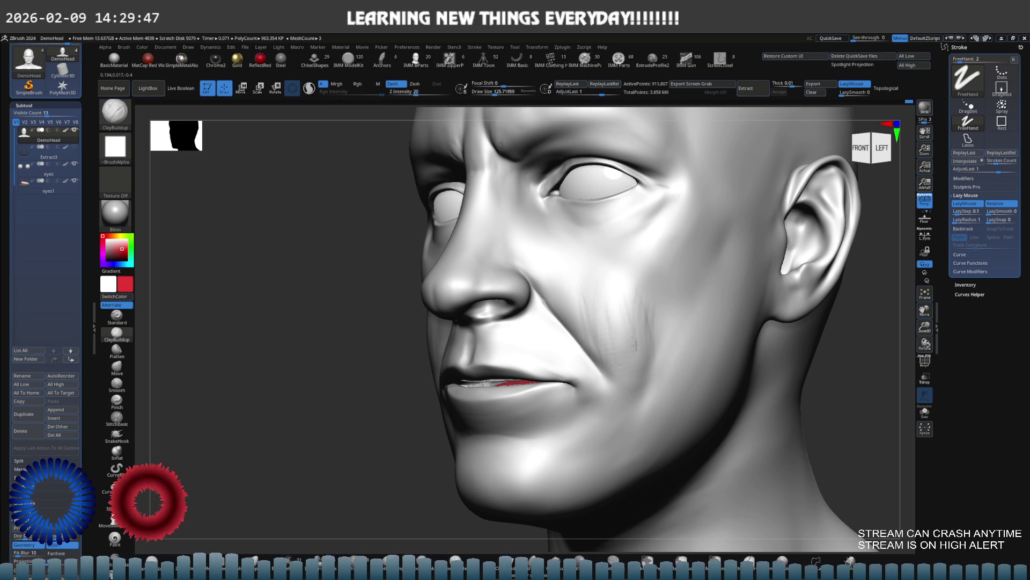
pyautogui.moveTo(632, 335); pyautogui.dragTo(616, 322, button='right')
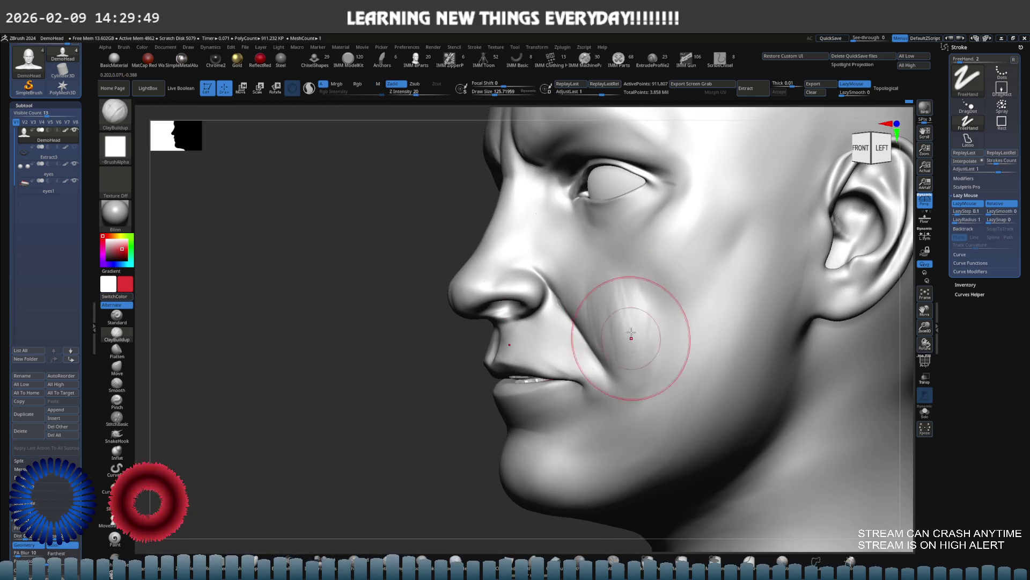
pyautogui.press('shift')
pyautogui.moveTo(629, 309)
pyautogui.mouseDown(button='right')
pyautogui.moveTo(618, 308)
pyautogui.moveTo(655, 322)
pyautogui.moveTo(677, 300)
pyautogui.moveTo(610, 257)
pyautogui.mouseUp(button='right')
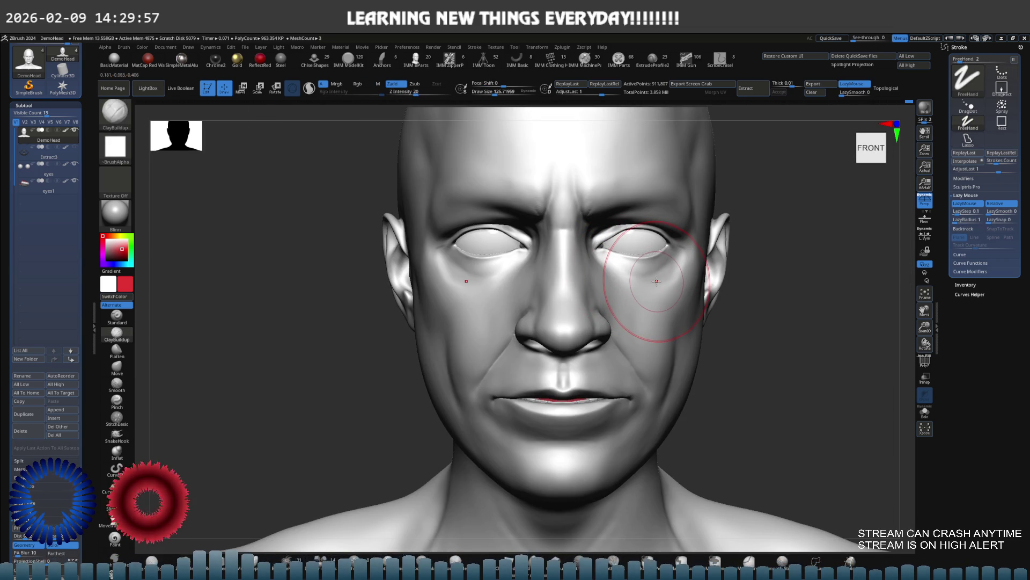
pyautogui.press('ctrl')
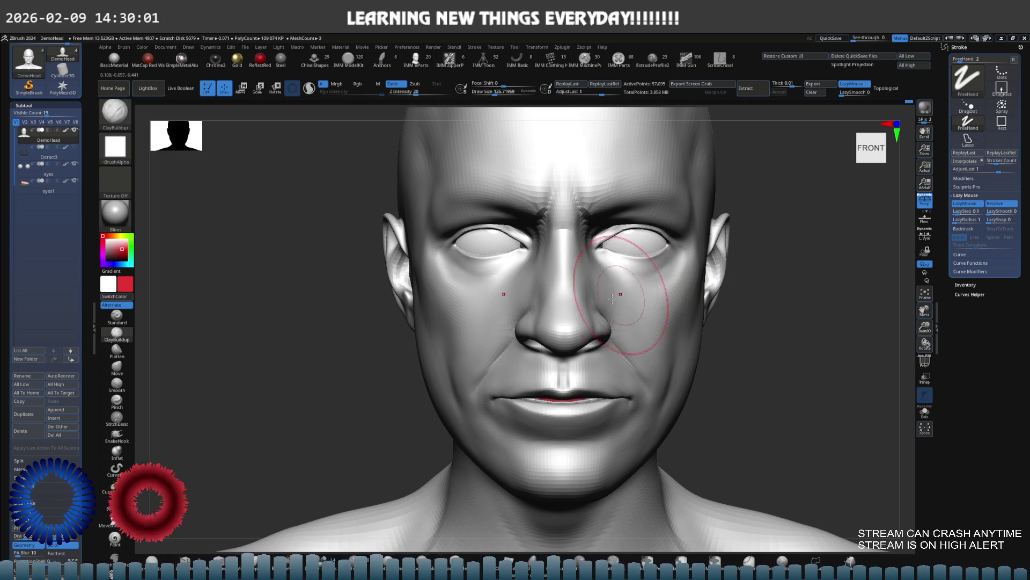
pyautogui.moveTo(460, 290)
pyautogui.keyDown('ctrl'); pyautogui.mouseDown(button='right')
pyautogui.moveTo(494, 288)
pyautogui.moveTo(517, 265)
pyautogui.moveTo(539, 266)
pyautogui.moveTo(531, 257)
pyautogui.moveTo(590, 250)
pyautogui.mouseUp(button='right'); pyautogui.keyUp('ctrl')
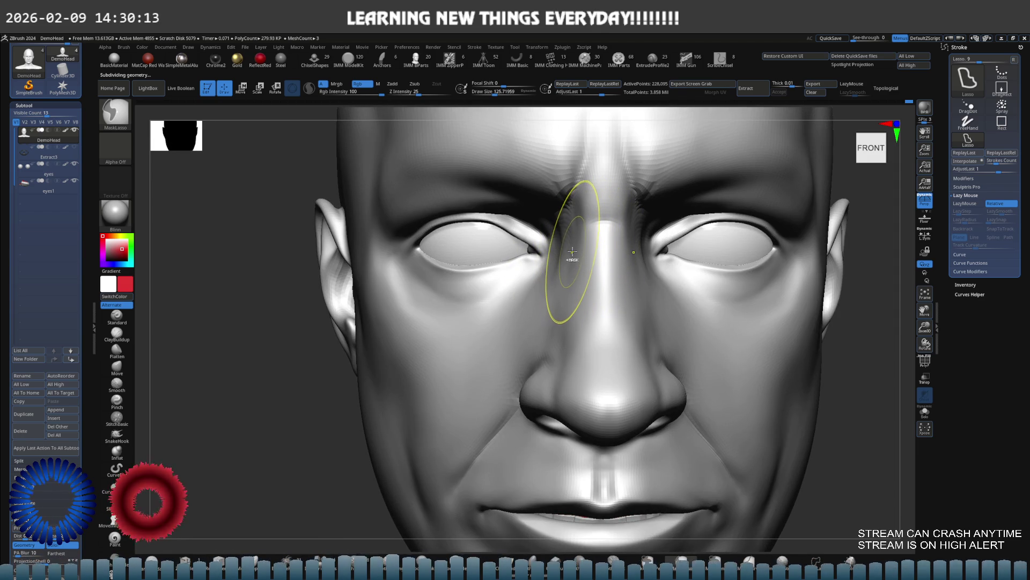
pyautogui.moveTo(572, 252)
pyautogui.keyDown('ctrl'); pyautogui.mouseDown(button='right')
pyautogui.moveTo(534, 272)
pyautogui.moveTo(530, 288)
pyautogui.moveTo(544, 264)
pyautogui.mouseUp(button='right'); pyautogui.keyUp('ctrl')
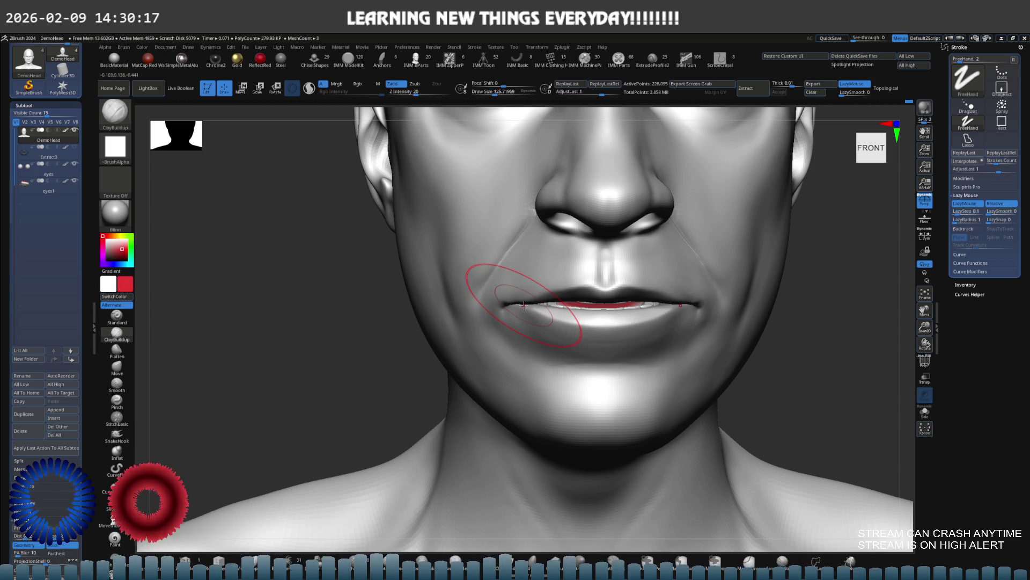
pyautogui.moveTo(523, 303)
pyautogui.keyDown('ctrl'); pyautogui.mouseDown(button='right')
pyautogui.moveTo(725, 276)
pyautogui.moveTo(660, 290)
pyautogui.moveTo(644, 298)
pyautogui.moveTo(650, 305)
pyautogui.moveTo(621, 276)
pyautogui.moveTo(580, 285)
pyautogui.moveTo(657, 293)
pyautogui.moveTo(621, 295)
pyautogui.mouseUp(button='right'); pyautogui.keyUp('ctrl')
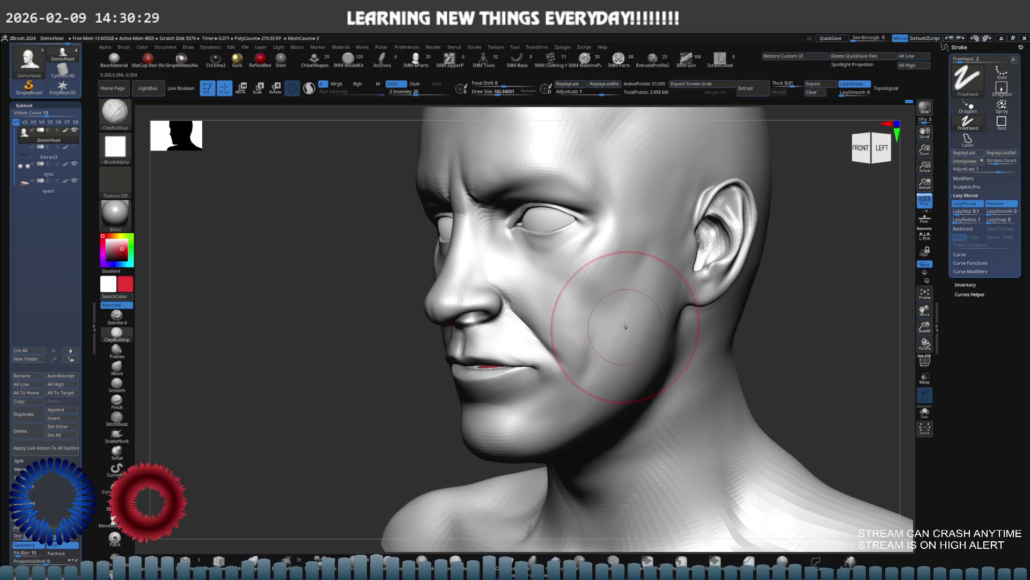
# Step: Drop a subdivision level and refine the mouth corners with lasso masking in front view
pyautogui.hotkey('shift', 'd')
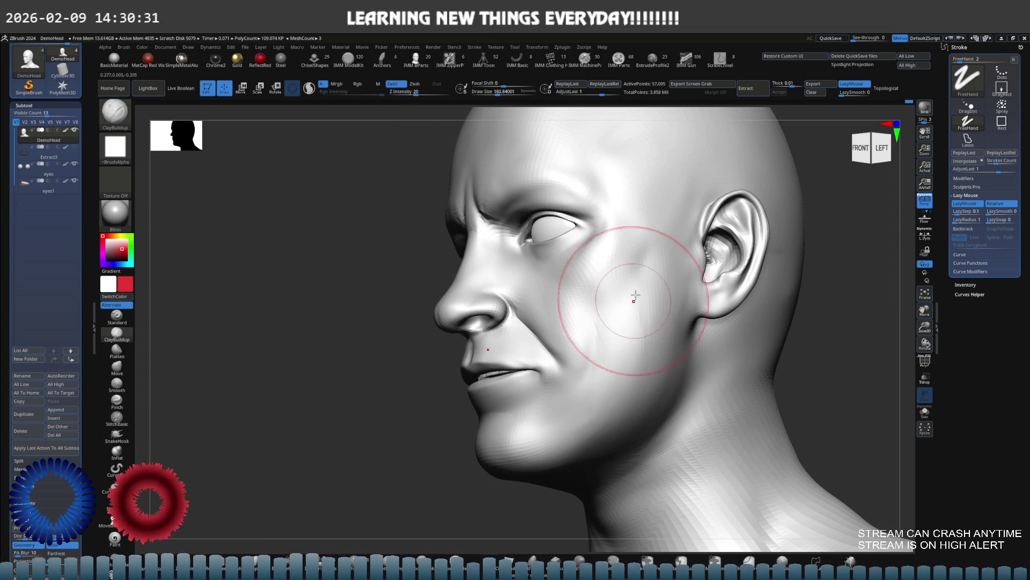
pyautogui.moveTo(633, 327)
pyautogui.keyDown('shift'); pyautogui.mouseDown(button='right')
pyautogui.moveTo(665, 315)
pyautogui.moveTo(639, 292)
pyautogui.moveTo(647, 278)
pyautogui.moveTo(666, 299)
pyautogui.mouseUp(button='right'); pyautogui.keyUp('shift')
pyautogui.press('d')
pyautogui.hotkey('shift', 'd')
pyautogui.press('ctrl')
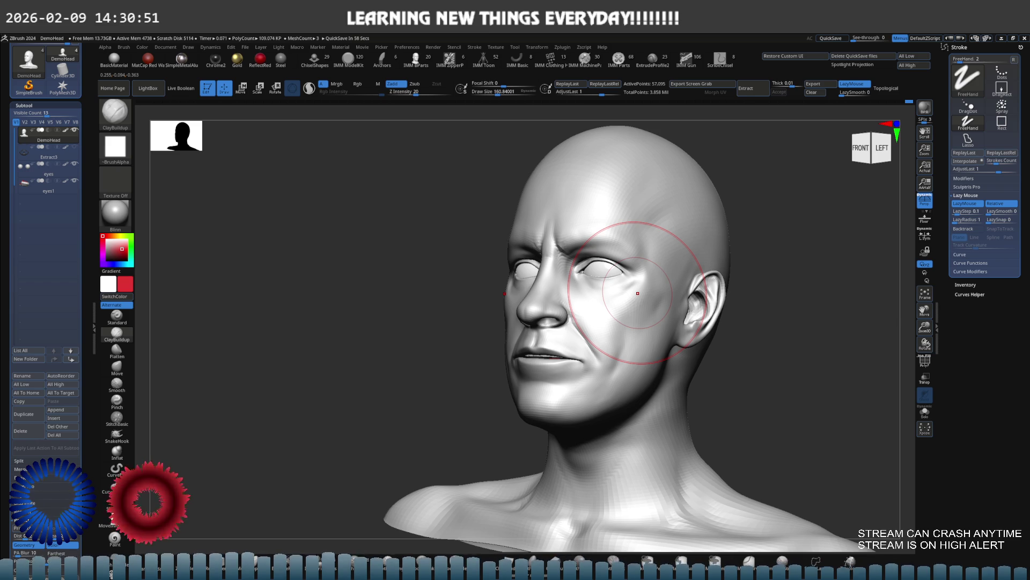
pyautogui.moveTo(638, 293)
pyautogui.mouseDown(button='right')
pyautogui.moveTo(655, 292)
pyautogui.moveTo(617, 298)
pyautogui.moveTo(633, 290)
pyautogui.moveTo(611, 339)
pyautogui.moveTo(623, 302)
pyautogui.mouseUp(button='right')
pyautogui.scroll(5, 652, 276)
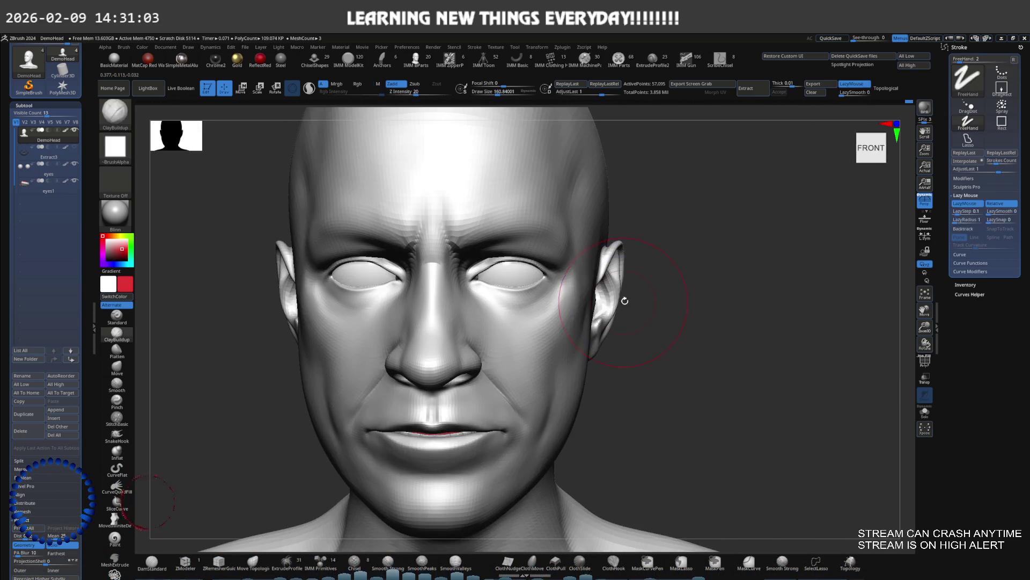
# Step: Reframe the head and inspect it from front, three-quarter and side views
pyautogui.press('f')
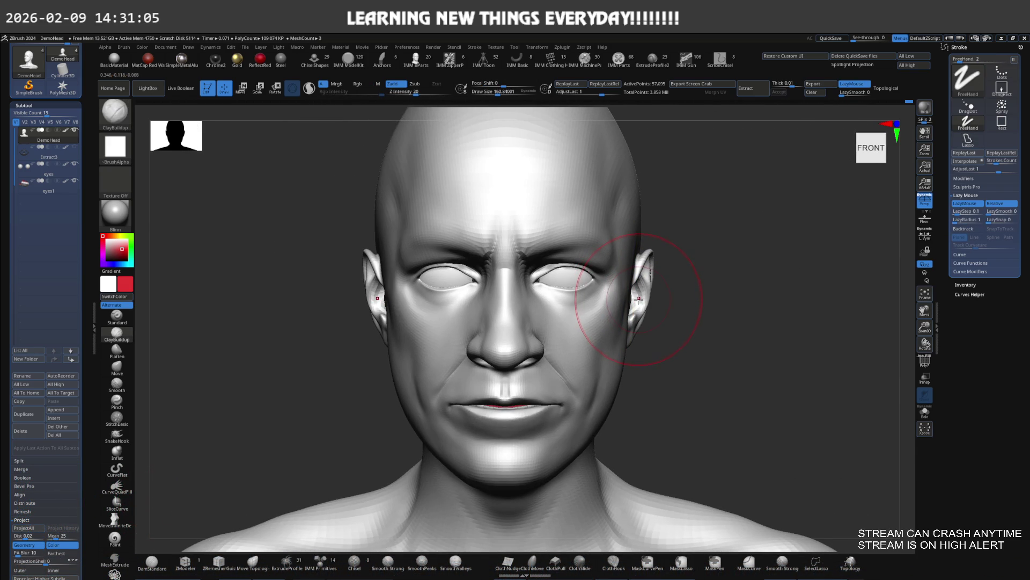
pyautogui.scroll(2, 633, 300)
pyautogui.moveTo(625, 299)
pyautogui.mouseDown(button='right')
pyautogui.moveTo(623, 321)
pyautogui.moveTo(621, 299)
pyautogui.moveTo(636, 300)
pyautogui.mouseUp(button='right')
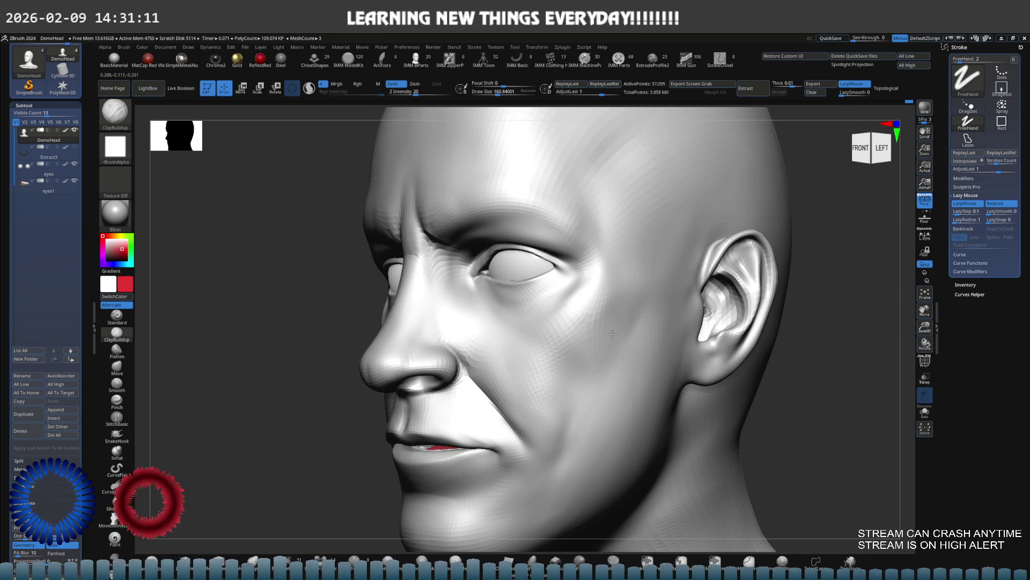
pyautogui.moveTo(619, 327)
pyautogui.mouseDown(button='right')
pyautogui.moveTo(676, 292)
pyautogui.moveTo(619, 290)
pyautogui.mouseUp(button='right')
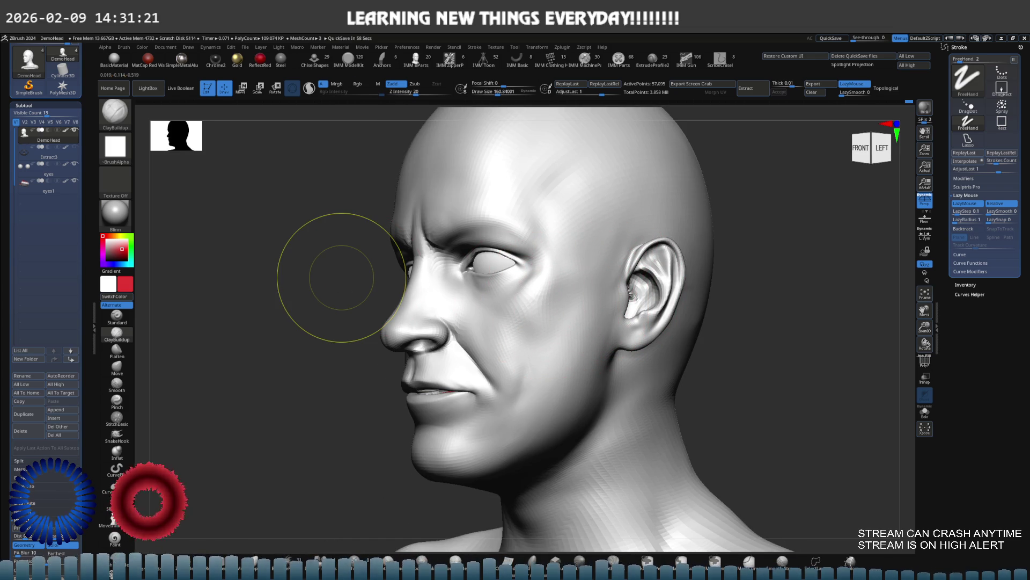
pyautogui.moveTo(501, 295)
pyautogui.mouseDown(button='right')
pyautogui.moveTo(516, 298)
pyautogui.moveTo(566, 269)
pyautogui.mouseUp(button='right')
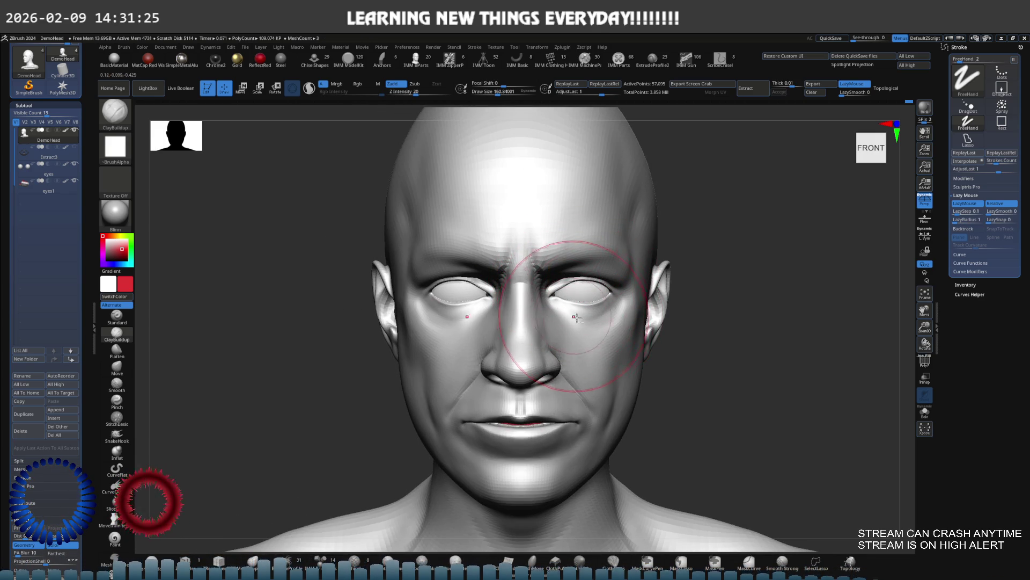
pyautogui.moveTo(662, 319); pyautogui.dragTo(605, 322, button='right')
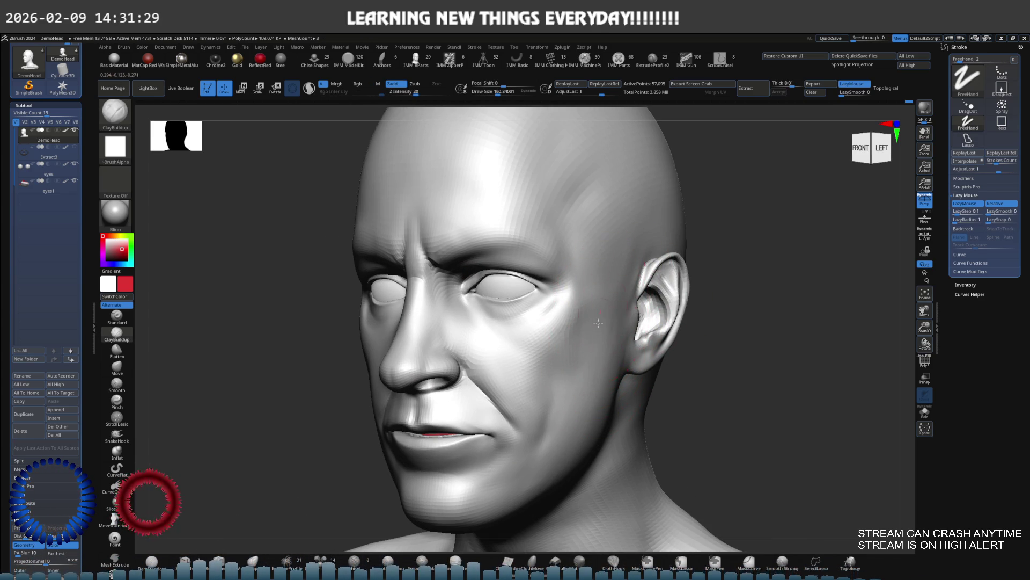
pyautogui.moveTo(603, 363)
pyautogui.mouseDown(button='right')
pyautogui.moveTo(594, 306)
pyautogui.moveTo(646, 318)
pyautogui.mouseUp(button='right')
pyautogui.press('f')
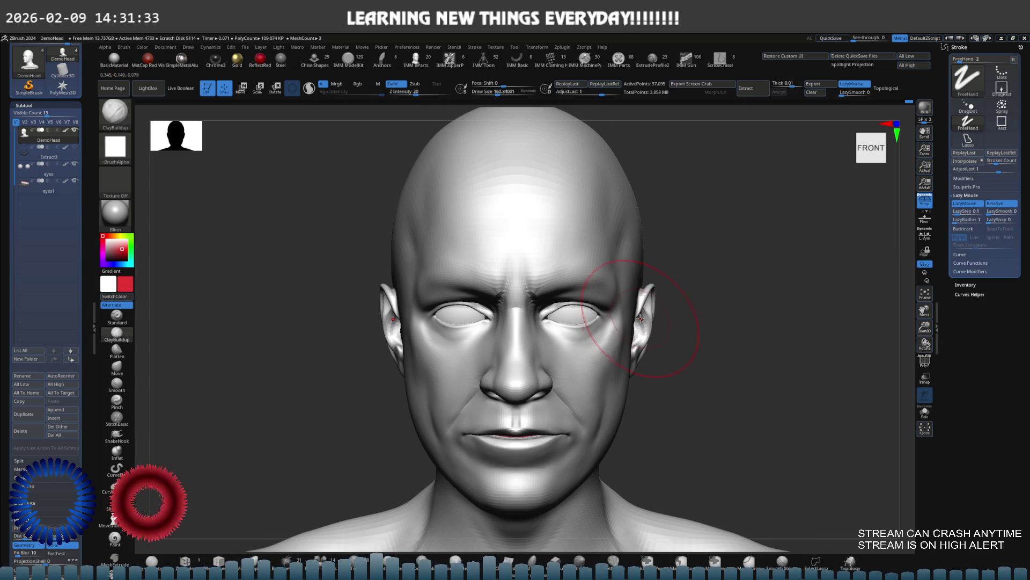
pyautogui.moveTo(644, 318)
pyautogui.mouseDown(button='right')
pyautogui.moveTo(539, 324)
pyautogui.moveTo(558, 328)
pyautogui.moveTo(649, 297)
pyautogui.moveTo(633, 295)
pyautogui.mouseUp(button='right')
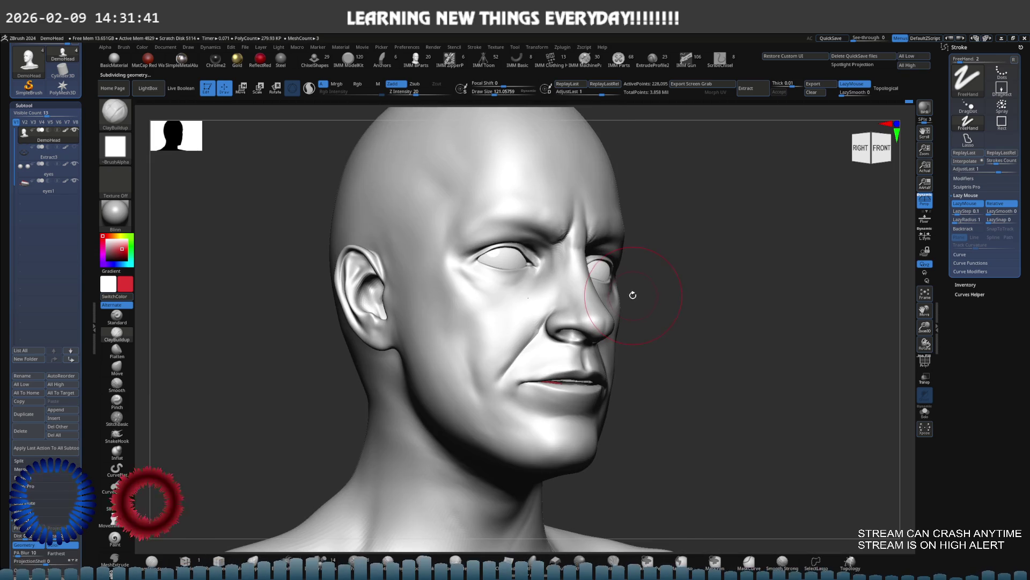
pyautogui.moveTo(471, 304)
pyautogui.mouseDown(button='right')
pyautogui.moveTo(511, 276)
pyautogui.moveTo(518, 310)
pyautogui.moveTo(552, 265)
pyautogui.moveTo(533, 285)
pyautogui.moveTo(570, 275)
pyautogui.mouseUp(button='right')
# Step: Select DamStandard with B-D-S and carve a crease below the eye's inner corner
pyautogui.press('b')
pyautogui.press('d')
pyautogui.press('s')
pyautogui.moveTo(572, 245)
pyautogui.mouseDown()
pyautogui.moveTo(517, 305)
pyautogui.moveTo(555, 258)
pyautogui.mouseUp()
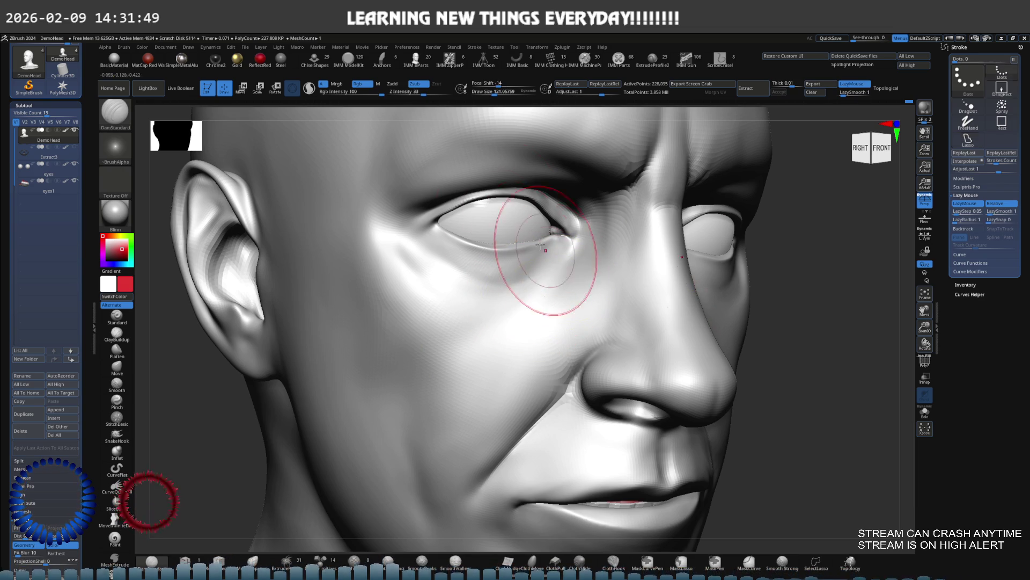
# Step: Turn off Rgb and smooth away the crease below the eye
pyautogui.click(368, 85)
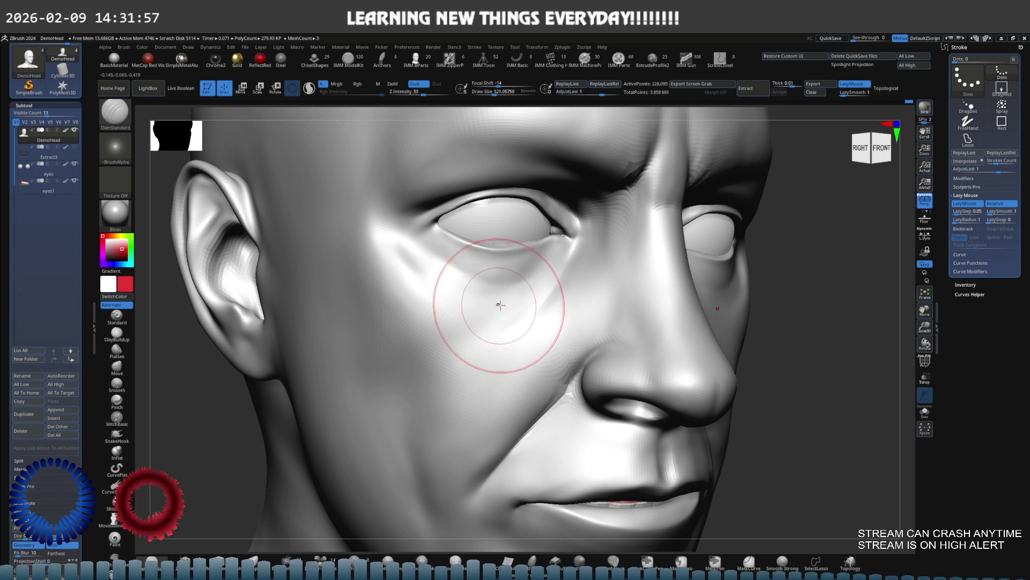
pyautogui.moveTo(552, 287)
pyautogui.keyDown('shift'); pyautogui.mouseDown()
pyautogui.moveTo(541, 252)
pyautogui.moveTo(519, 315)
pyautogui.mouseUp(); pyautogui.keyUp('shift')
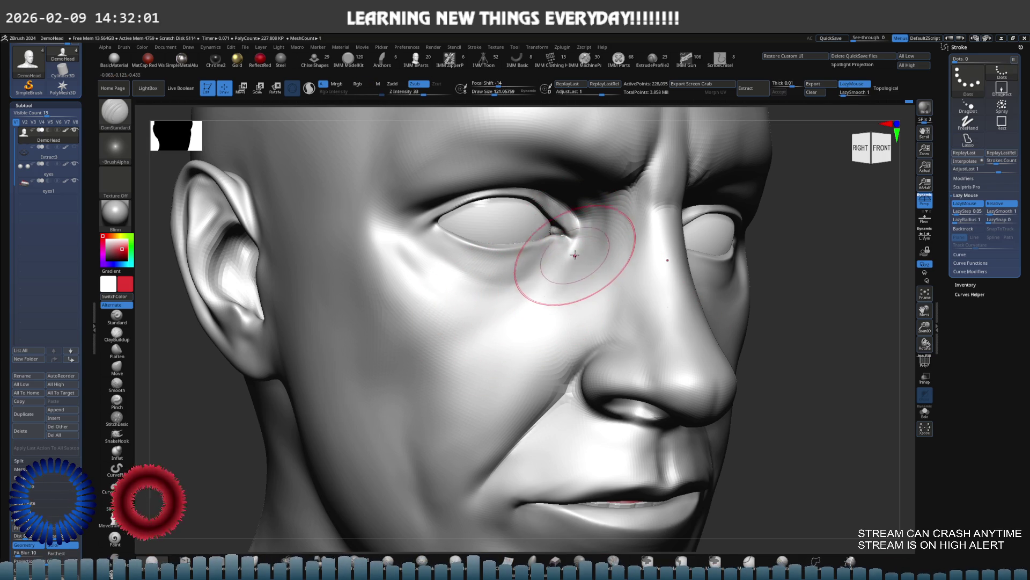
pyautogui.moveTo(491, 306)
pyautogui.mouseDown(button='right')
pyautogui.moveTo(501, 287)
pyautogui.moveTo(472, 301)
pyautogui.moveTo(502, 274)
pyautogui.mouseUp(button='right')
pyautogui.scroll(3, 506, 282)
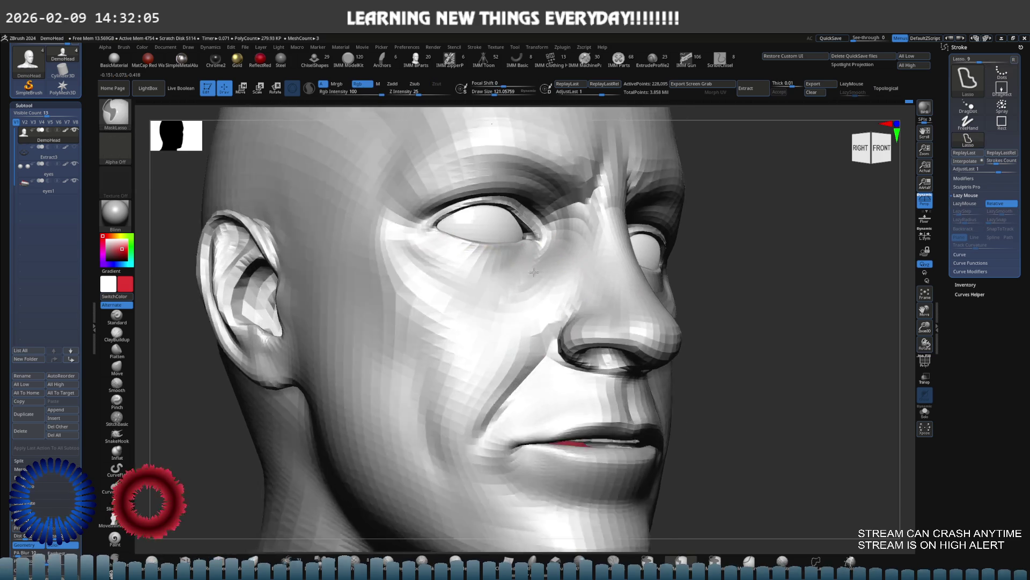
pyautogui.scroll(2, 514, 276)
pyautogui.moveTo(514, 276)
pyautogui.mouseDown(button='right')
pyautogui.moveTo(526, 299)
pyautogui.moveTo(514, 304)
pyautogui.mouseUp(button='right')
# Step: Strong-smooth the cheek from three-quarter views, then lower the head's subdivision level around the nose
pyautogui.press('shift')
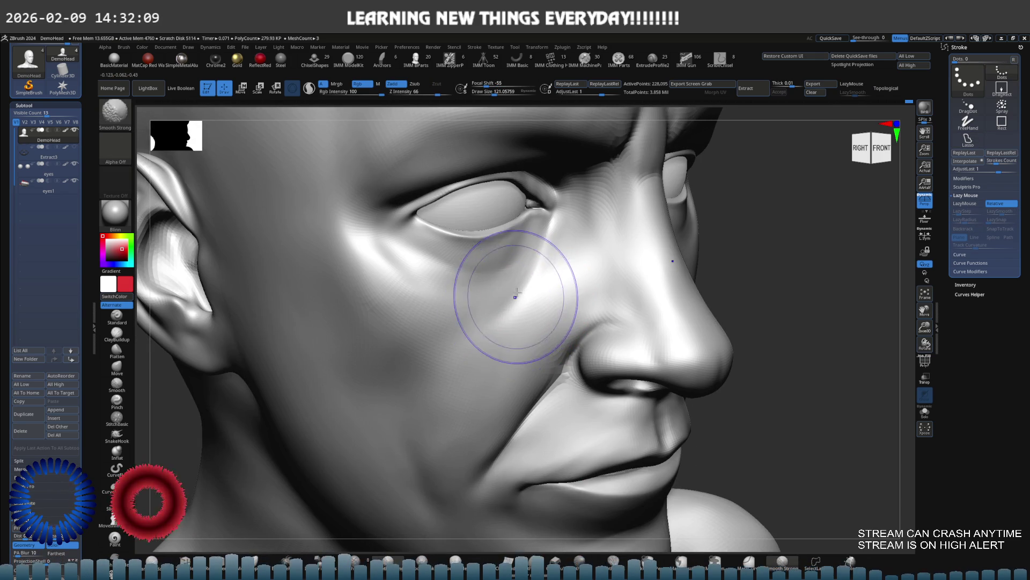
pyautogui.moveTo(542, 255); pyautogui.dragTo(517, 273, button='right')
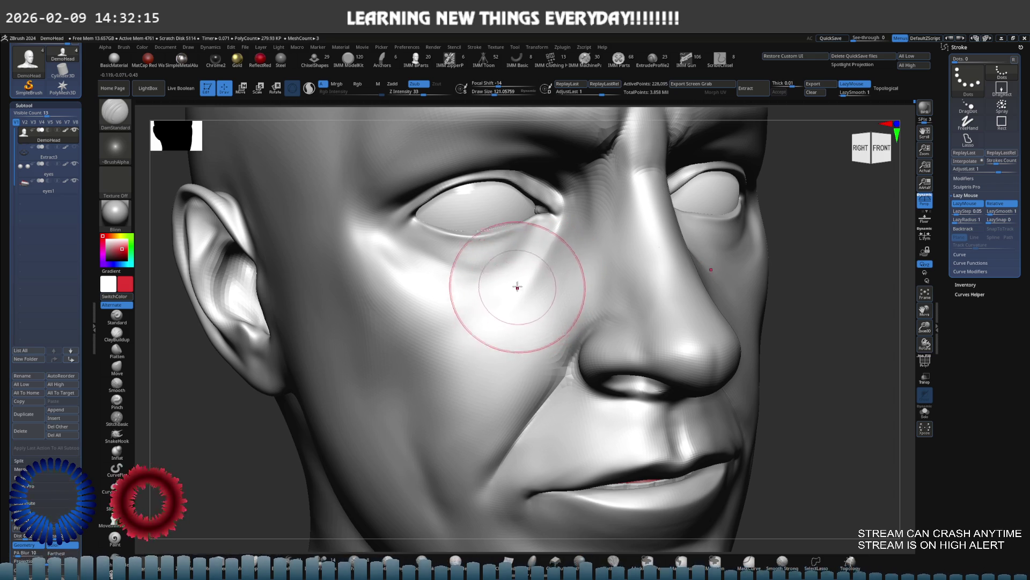
pyautogui.moveTo(518, 289); pyautogui.dragTo(520, 279, button='right')
pyautogui.moveTo(472, 301)
pyautogui.mouseDown(button='right')
pyautogui.moveTo(483, 279)
pyautogui.moveTo(482, 289)
pyautogui.mouseUp(button='right')
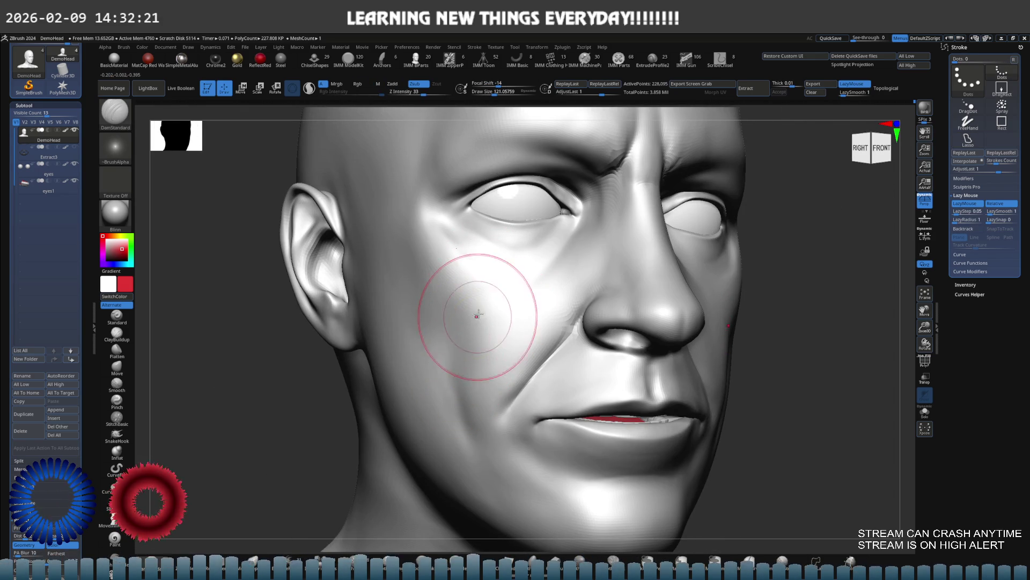
pyautogui.press('shift')
pyautogui.moveTo(456, 356)
pyautogui.mouseDown(button='right')
pyautogui.moveTo(493, 281)
pyautogui.moveTo(515, 273)
pyautogui.mouseUp(button='right')
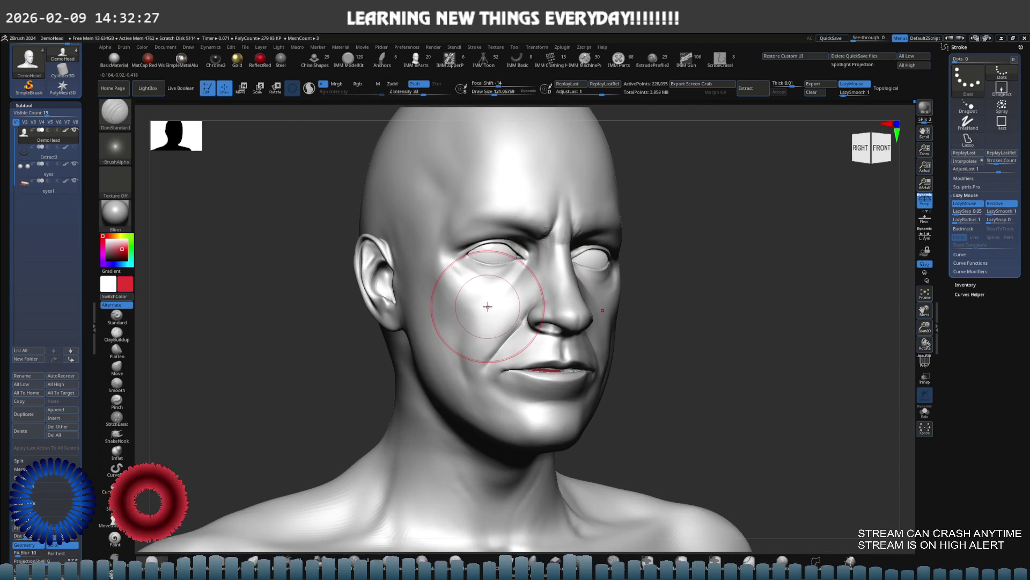
pyautogui.moveTo(489, 304)
pyautogui.mouseDown(button='right')
pyautogui.moveTo(531, 301)
pyautogui.moveTo(484, 303)
pyautogui.moveTo(492, 288)
pyautogui.mouseUp(button='right')
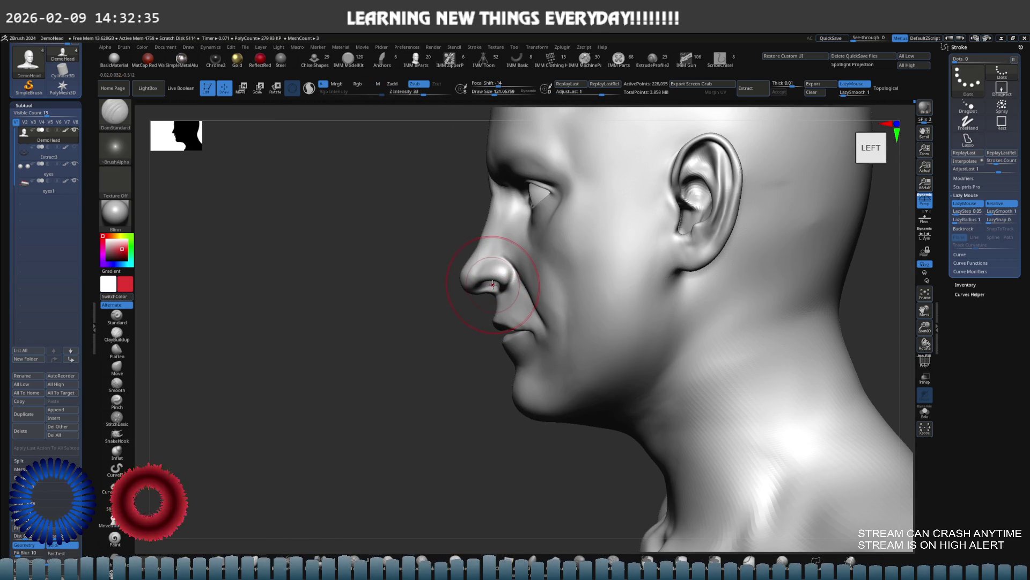
pyautogui.moveTo(497, 285)
pyautogui.mouseDown(button='right')
pyautogui.moveTo(626, 265)
pyautogui.moveTo(594, 260)
pyautogui.mouseUp(button='right')
pyautogui.hotkey('ctrl', 'd')
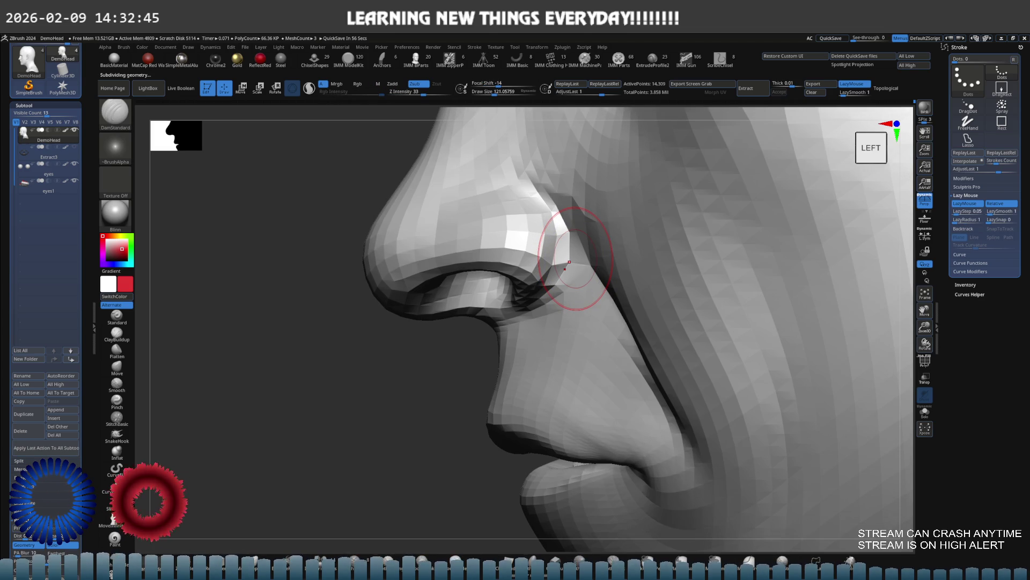
# Step: Select the Move brush, enlarge its draw size, and inspect the nostril area
pyautogui.moveTo(525, 292)
pyautogui.keyDown('ctrl'); pyautogui.mouseDown(button='right')
pyautogui.moveTo(420, 322)
pyautogui.moveTo(460, 317)
pyautogui.mouseUp(button='right'); pyautogui.keyUp('ctrl')
pyautogui.moveTo(536, 272)
pyautogui.keyDown('ctrl'); pyautogui.mouseDown(button='right')
pyautogui.moveTo(522, 290)
pyautogui.moveTo(526, 312)
pyautogui.moveTo(488, 294)
pyautogui.moveTo(496, 325)
pyautogui.moveTo(519, 310)
pyautogui.moveTo(557, 309)
pyautogui.mouseUp(button='right'); pyautogui.keyUp('ctrl')
pyautogui.press('b')
pyautogui.press('m')
pyautogui.press('v')
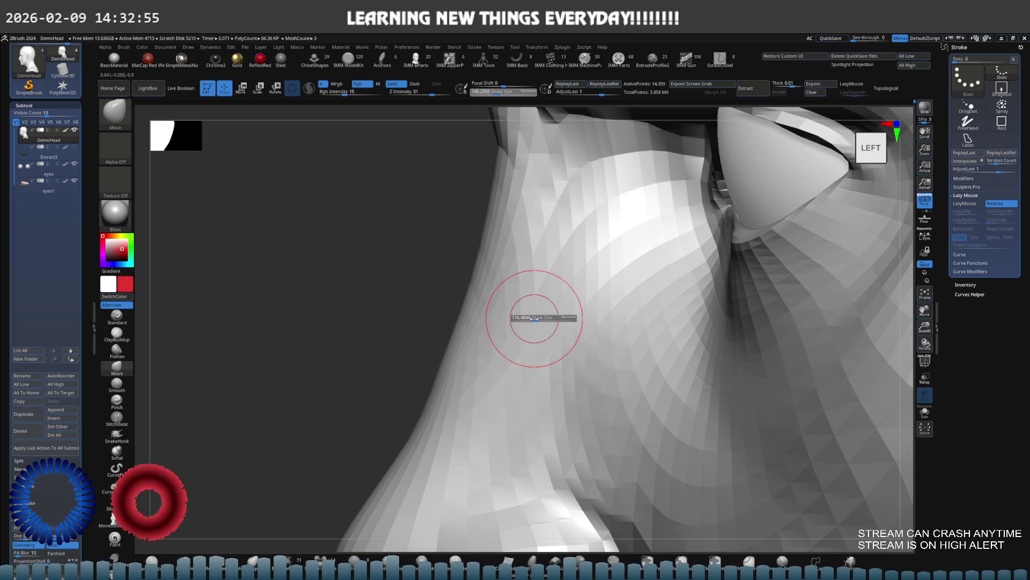
pyautogui.press('s')
pyautogui.moveTo(451, 340); pyautogui.dragTo(468, 340)
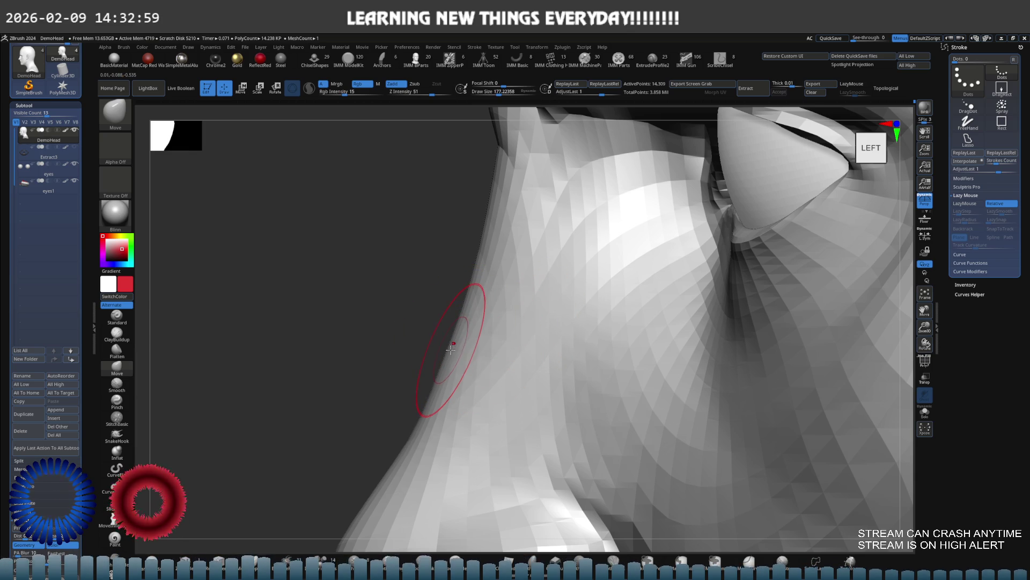
pyautogui.moveTo(454, 352); pyautogui.dragTo(460, 357, button='right')
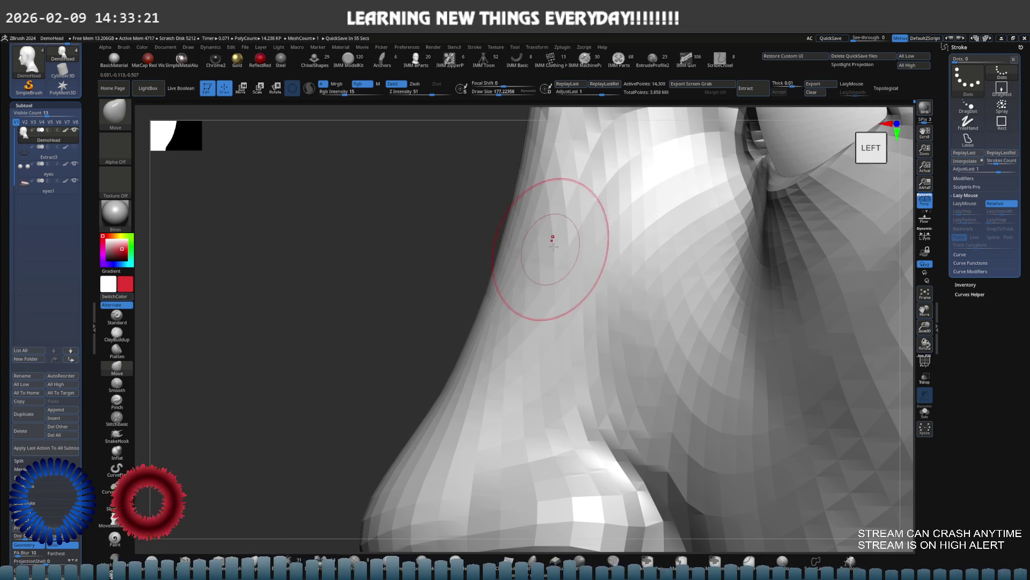
pyautogui.scroll(-5, 538, 260)
pyautogui.scroll(2, 577, 277)
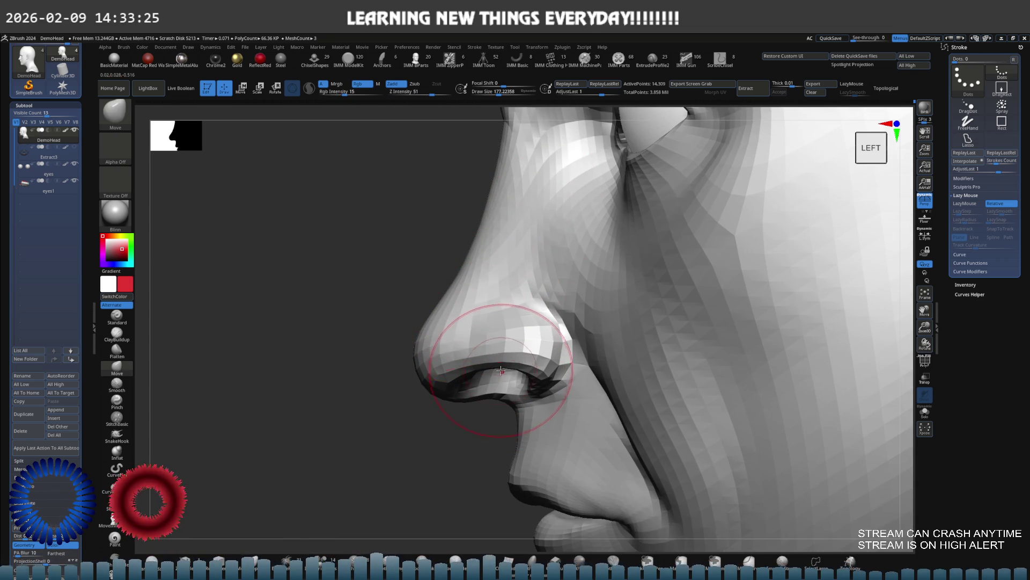
pyautogui.moveTo(509, 366)
pyautogui.mouseDown(button='right')
pyautogui.moveTo(563, 333)
pyautogui.moveTo(548, 313)
pyautogui.moveTo(571, 320)
pyautogui.moveTo(536, 322)
pyautogui.moveTo(564, 340)
pyautogui.mouseUp(button='right')
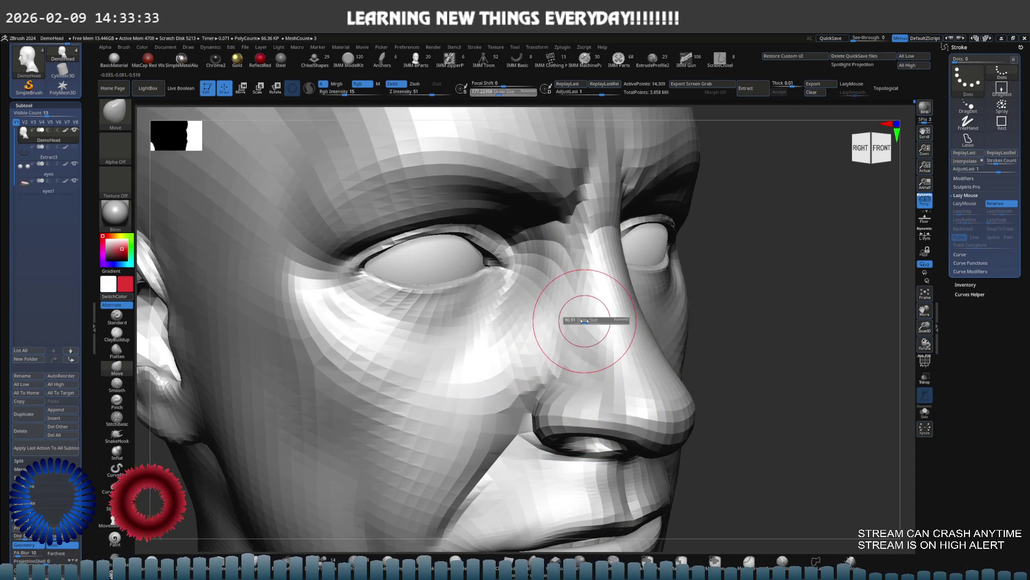
pyautogui.keyDown('ctrl'); pyautogui.moveTo(530, 303); pyautogui.dragTo(518, 299, button='right'); pyautogui.keyUp('ctrl')
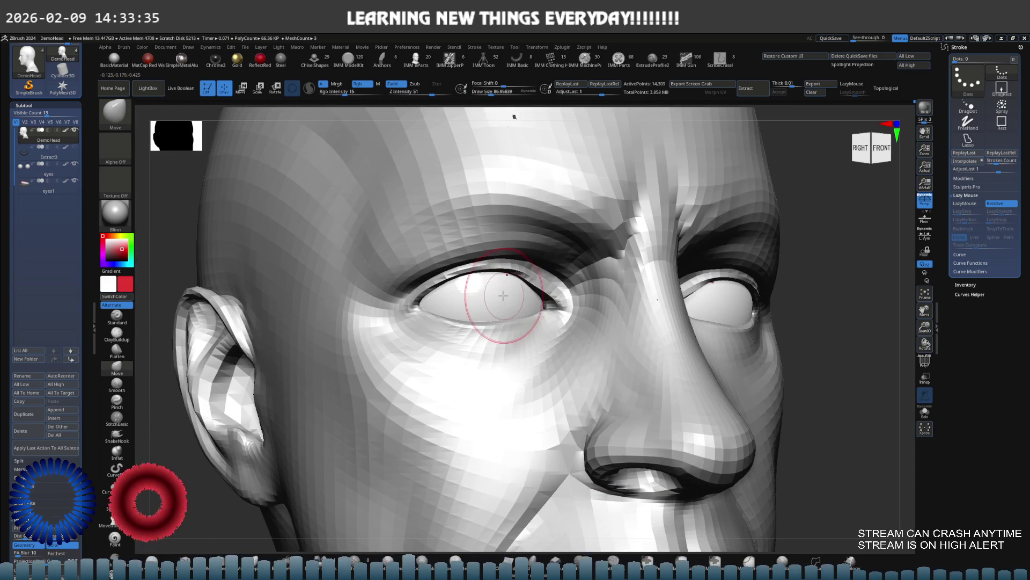
# Step: Toggle Solo to check the empty eye sockets, then select the eyes subtool
pyautogui.hotkey('alt', 's')
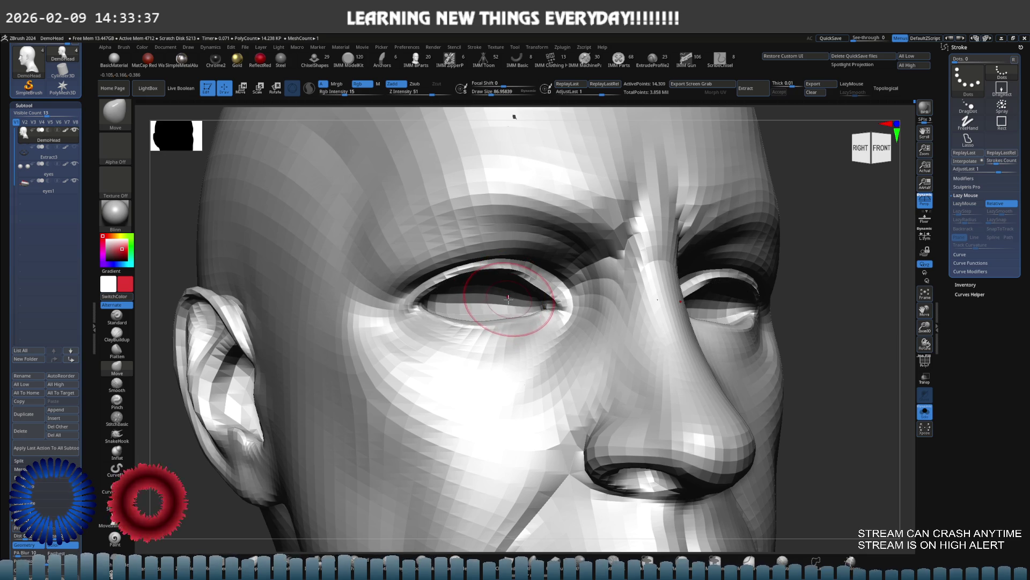
pyautogui.hotkey('alt', 's')
pyautogui.keyDown('shift'); pyautogui.moveTo(485, 301); pyautogui.dragTo(483, 290, button='right'); pyautogui.keyUp('shift')
pyautogui.hotkey('alt', 's')
pyautogui.hotkey('alt', 's')
pyautogui.keyDown('alt'); pyautogui.click(512, 295); pyautogui.keyUp('alt')
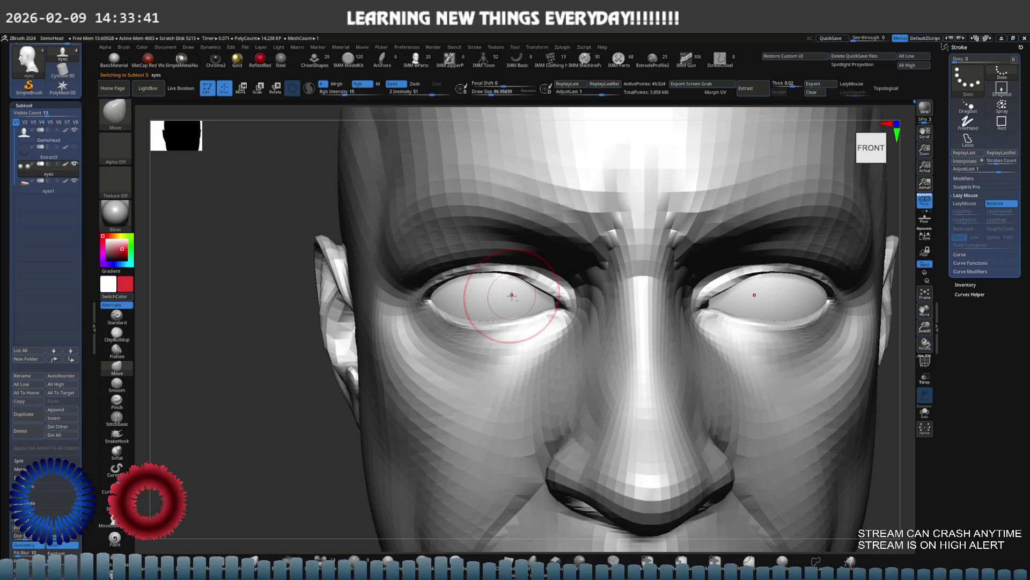
# Step: Solo the eyes, lasso-mask the right-hand eyeball, and place the gizmo on the left one
pyautogui.hotkey('alt', 's')
pyautogui.keyDown('ctrl'); pyautogui.moveTo(570, 274); pyautogui.dragTo(442, 299, button='right'); pyautogui.keyUp('ctrl')
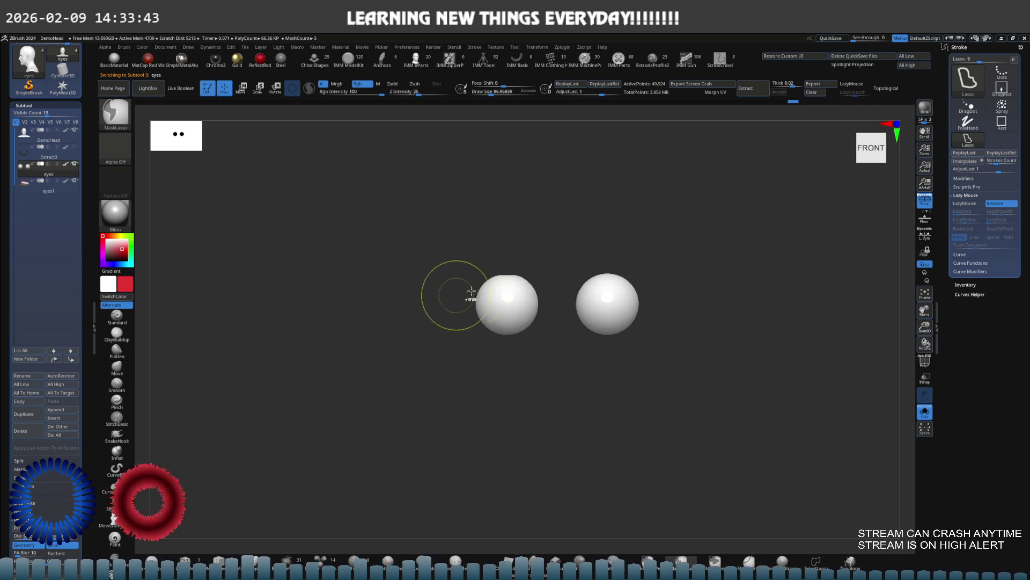
pyautogui.moveTo(542, 278)
pyautogui.keyDown('ctrl'); pyautogui.mouseDown()
pyautogui.moveTo(651, 260)
pyautogui.moveTo(553, 356)
pyautogui.moveTo(628, 340)
pyautogui.moveTo(674, 349)
pyautogui.mouseUp(); pyautogui.keyUp('ctrl')
pyautogui.keyDown('ctrl'); pyautogui.moveTo(674, 349); pyautogui.dragTo(743, 317, button='right'); pyautogui.keyUp('ctrl')
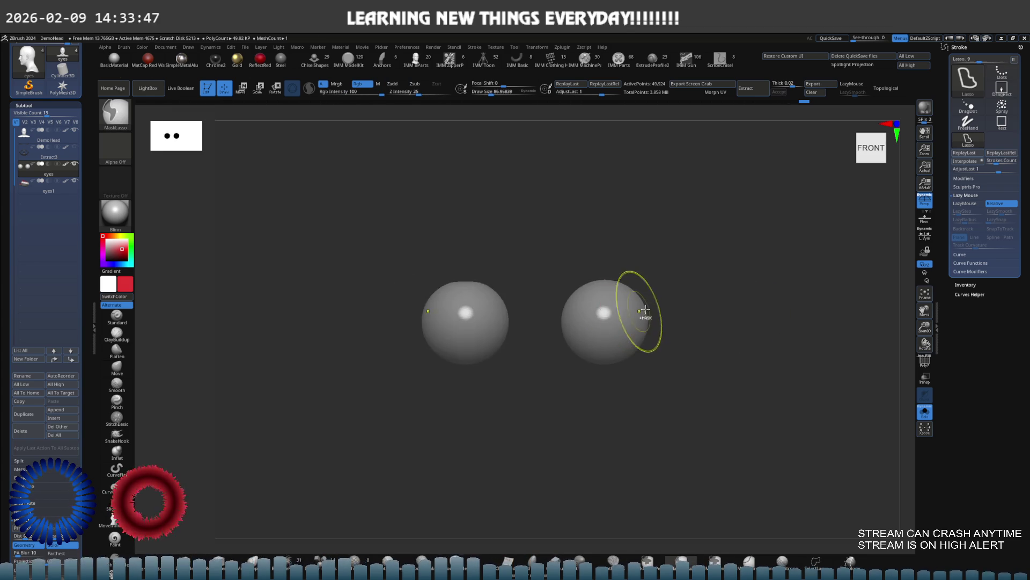
pyautogui.press('e')
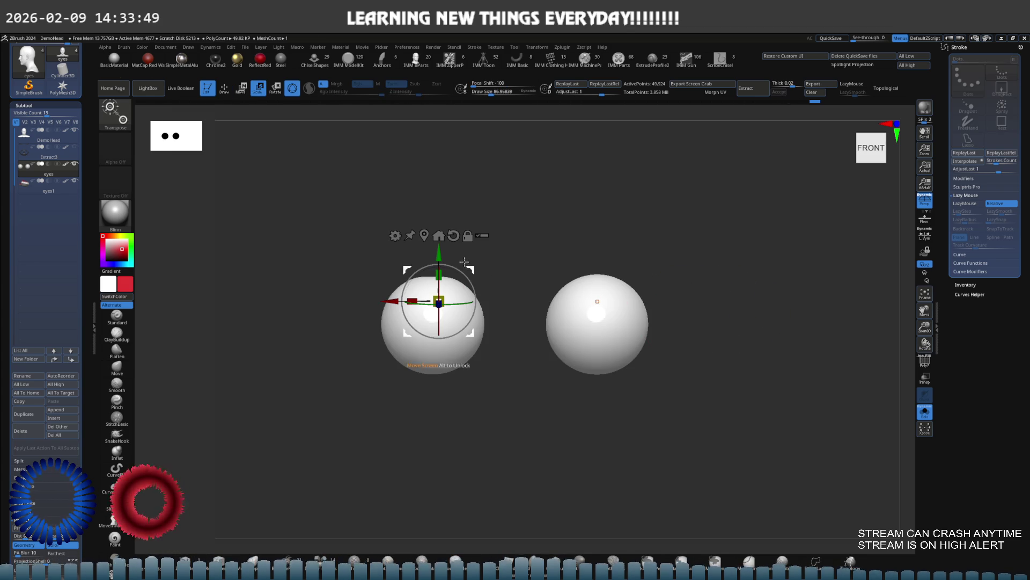
pyautogui.click(424, 235)
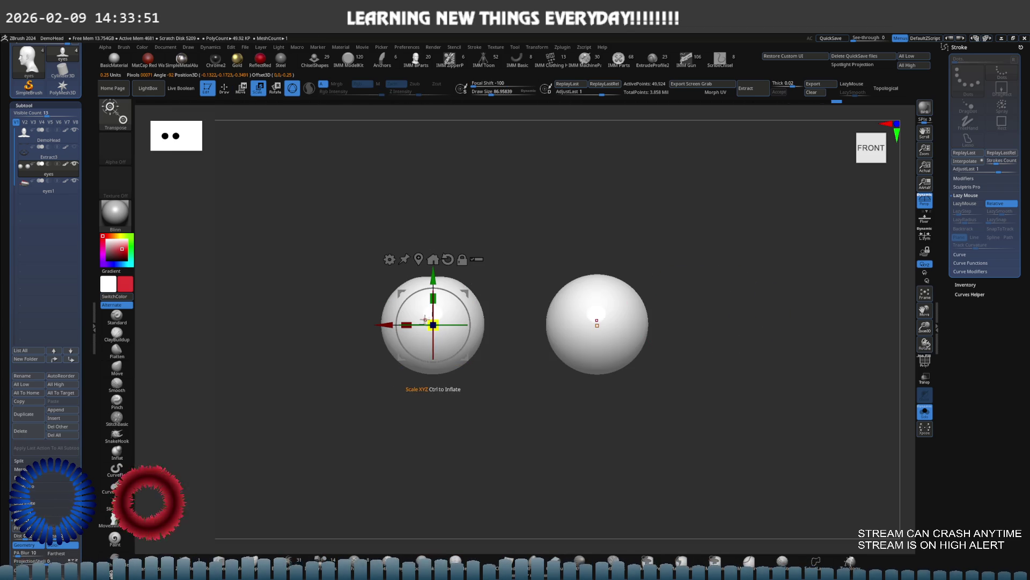
pyautogui.moveTo(421, 311); pyautogui.dragTo(417, 302)
pyautogui.hotkey('ctrl', 'z')
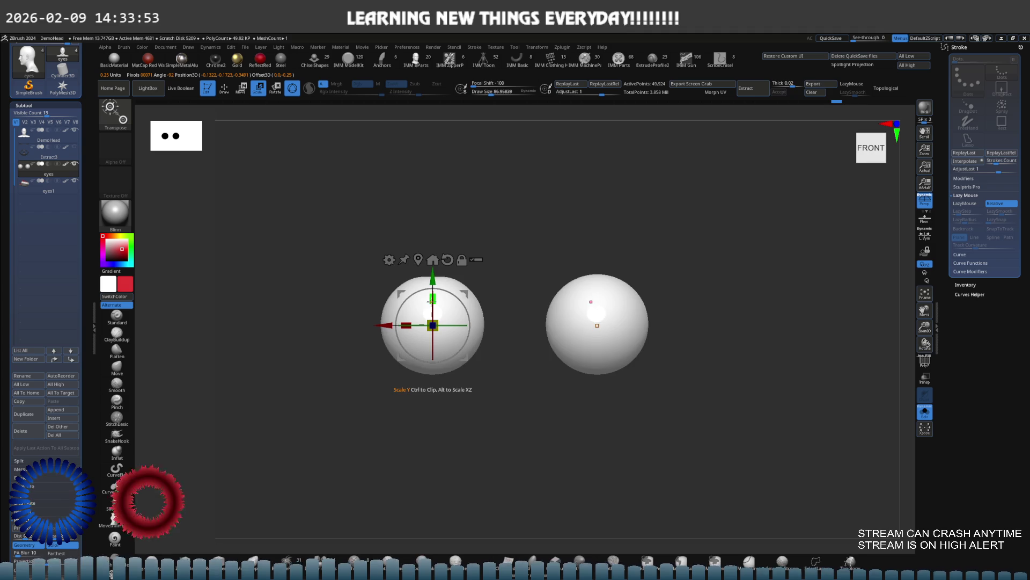
pyautogui.hotkey('shift', 'alt', 's')
# Step: Rotate the left eyeball and move it down and left beneath the upper lid
pyautogui.moveTo(444, 319)
pyautogui.mouseDown()
pyautogui.moveTo(461, 268)
pyautogui.moveTo(457, 299)
pyautogui.moveTo(487, 313)
pyautogui.moveTo(471, 294)
pyautogui.moveTo(358, 259)
pyautogui.mouseUp()
pyautogui.moveTo(357, 259); pyautogui.dragTo(387, 317, button='right')
pyautogui.moveTo(387, 317); pyautogui.dragTo(528, 252)
pyautogui.moveTo(528, 252)
pyautogui.keyDown('shift'); pyautogui.mouseDown(button='right')
pyautogui.moveTo(539, 274)
pyautogui.moveTo(522, 288)
pyautogui.mouseUp(button='right'); pyautogui.keyUp('shift')
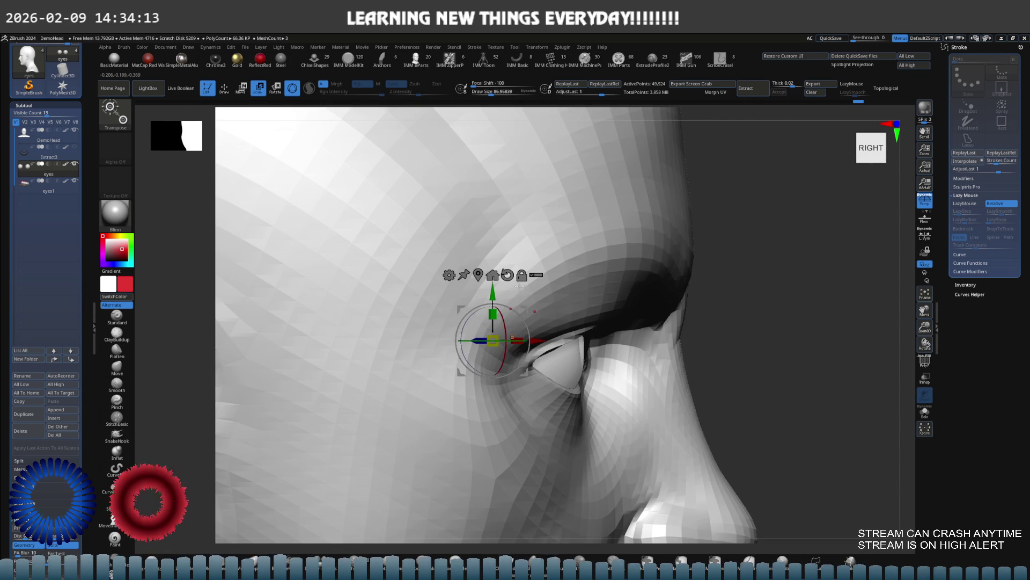
pyautogui.moveTo(528, 303)
pyautogui.mouseDown()
pyautogui.moveTo(525, 321)
pyautogui.moveTo(524, 308)
pyautogui.mouseUp()
pyautogui.moveTo(524, 308)
pyautogui.mouseDown(button='right')
pyautogui.moveTo(505, 246)
pyautogui.moveTo(577, 310)
pyautogui.moveTo(575, 295)
pyautogui.moveTo(558, 296)
pyautogui.mouseUp(button='right')
pyautogui.press('f')
pyautogui.press('q')
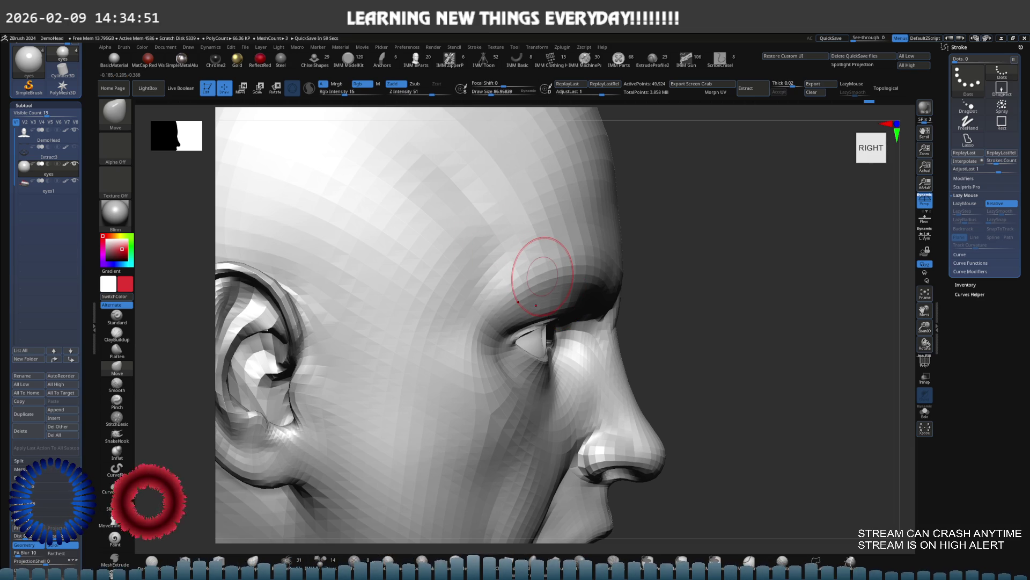
# Step: Select the DemoHead subtool, frame it, and subdivide it with Ctrl+D
pyautogui.press('ctrl')
pyautogui.press('f')
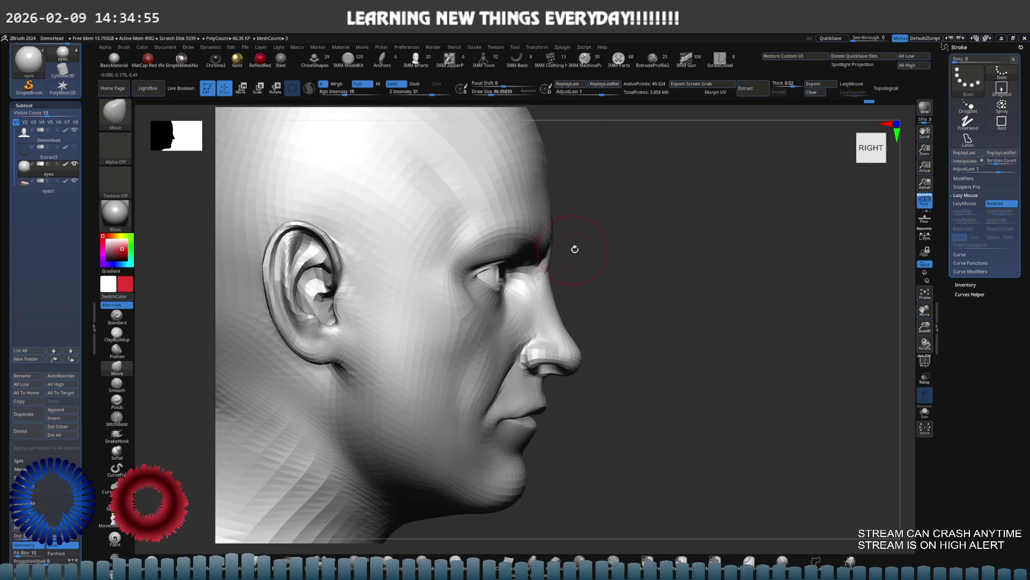
pyautogui.scroll(10, 568, 249)
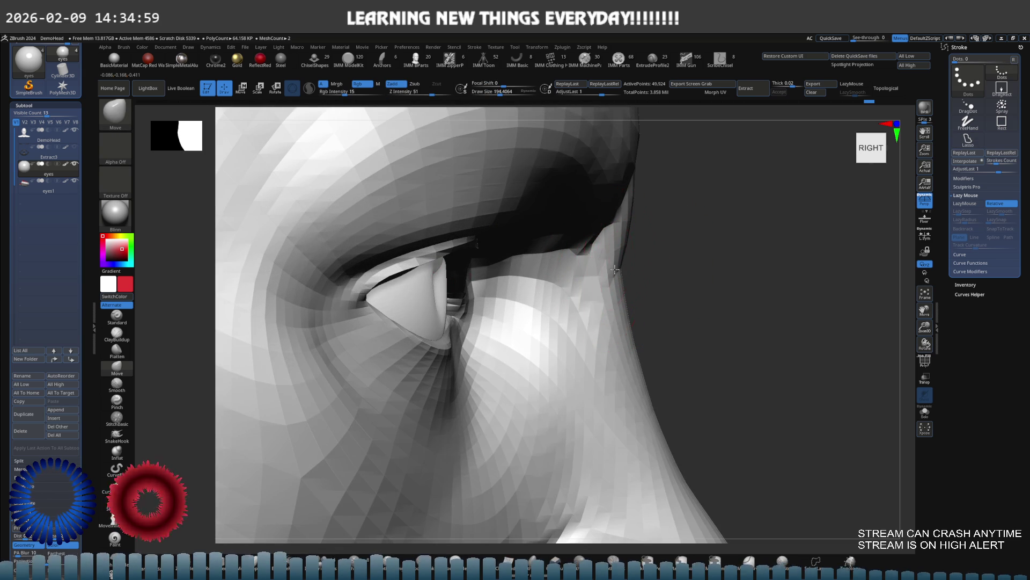
pyautogui.keyDown('alt'); pyautogui.click(618, 270); pyautogui.keyUp('alt')
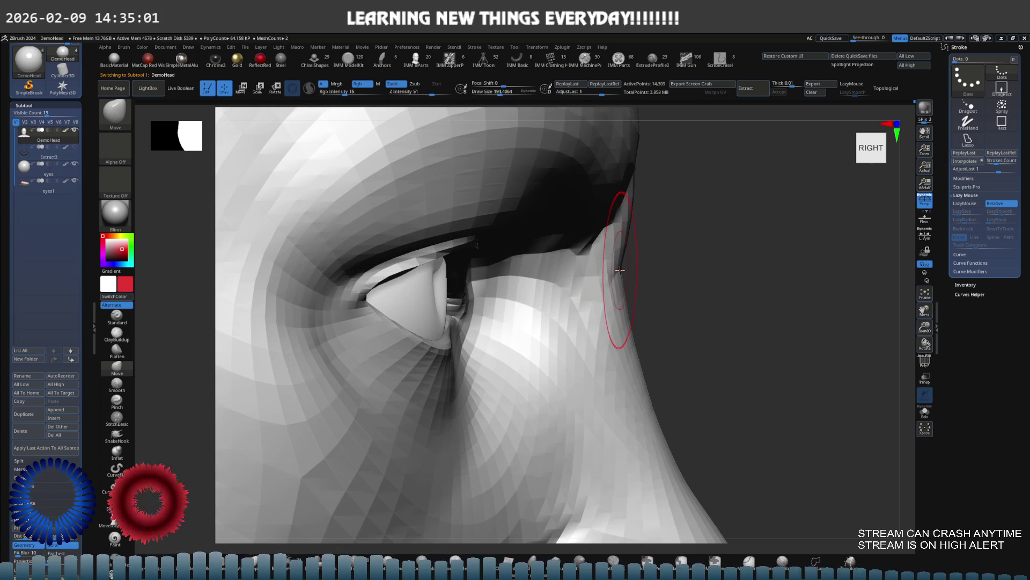
pyautogui.press('f')
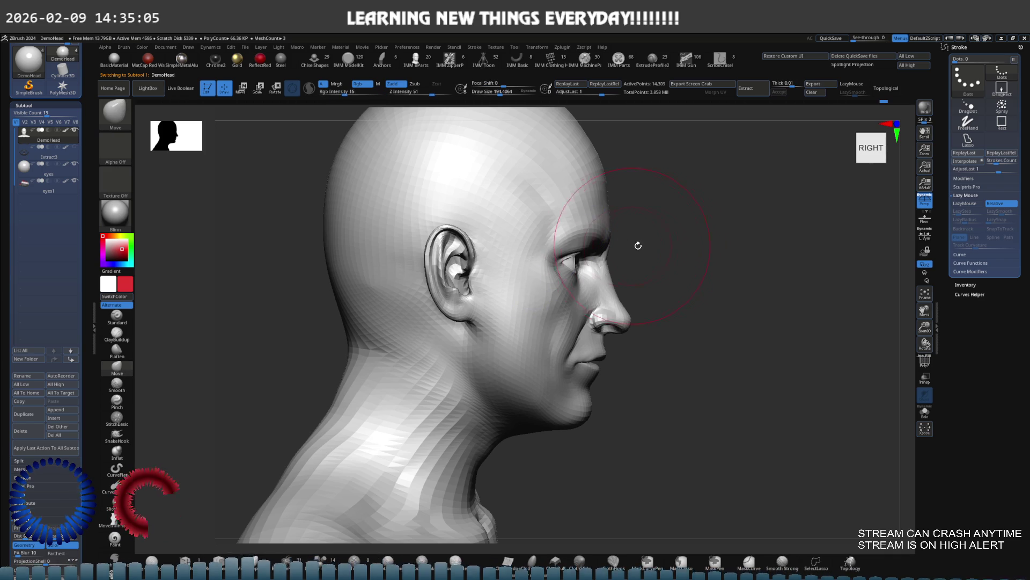
pyautogui.hotkey('ctrl', 'd')
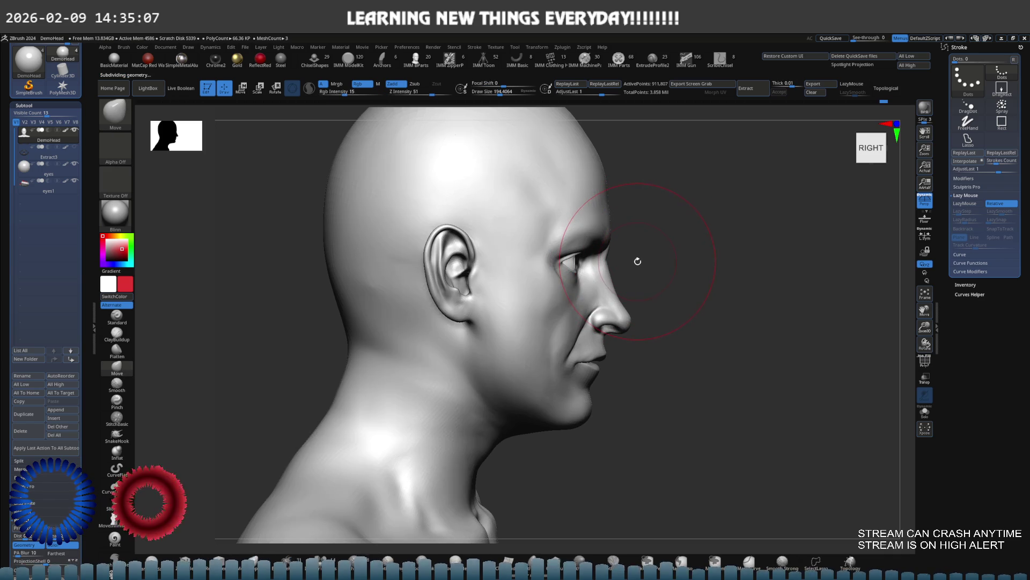
# Step: Check the subdivided head's profile and brow, return to front view, and select ClayBuildup
pyautogui.moveTo(632, 260); pyautogui.dragTo(531, 263)
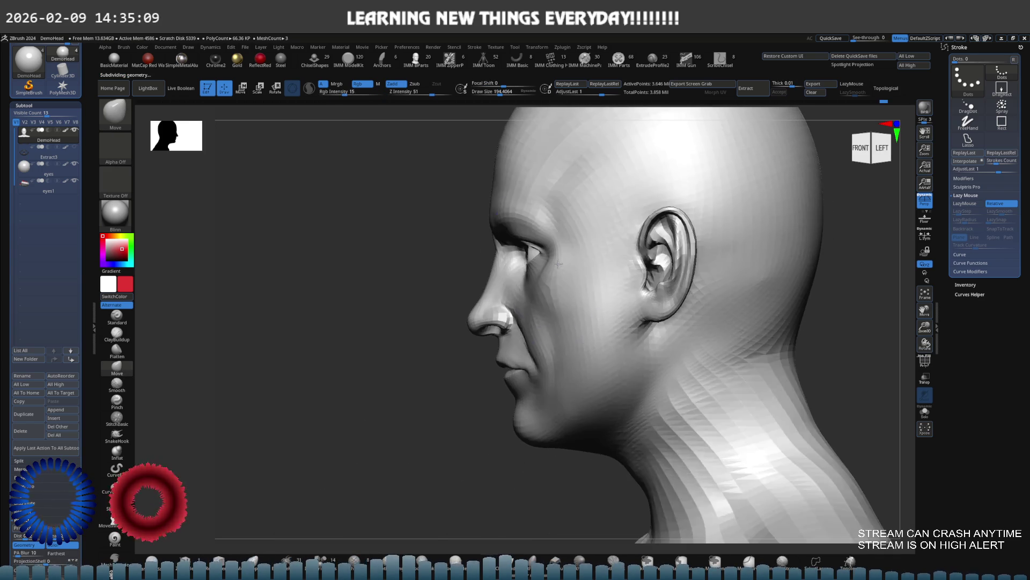
pyautogui.moveTo(510, 241)
pyautogui.keyDown('ctrl'); pyautogui.mouseDown(button='right')
pyautogui.moveTo(564, 245)
pyautogui.moveTo(553, 246)
pyautogui.mouseUp(button='right'); pyautogui.keyUp('ctrl')
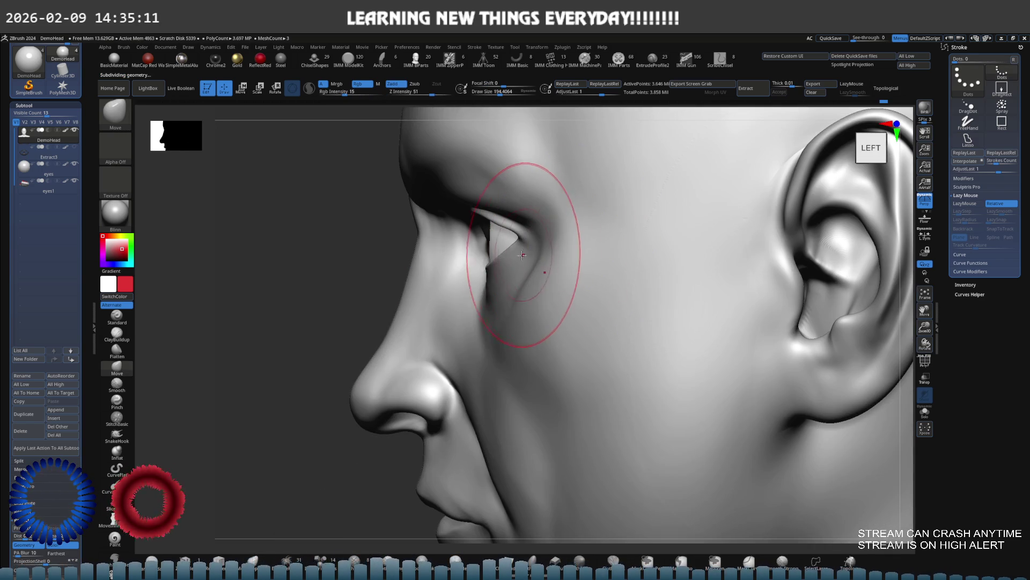
pyautogui.moveTo(468, 260)
pyautogui.keyDown('ctrl'); pyautogui.mouseDown(button='right')
pyautogui.moveTo(483, 231)
pyautogui.moveTo(356, 258)
pyautogui.mouseUp(button='right'); pyautogui.keyUp('ctrl')
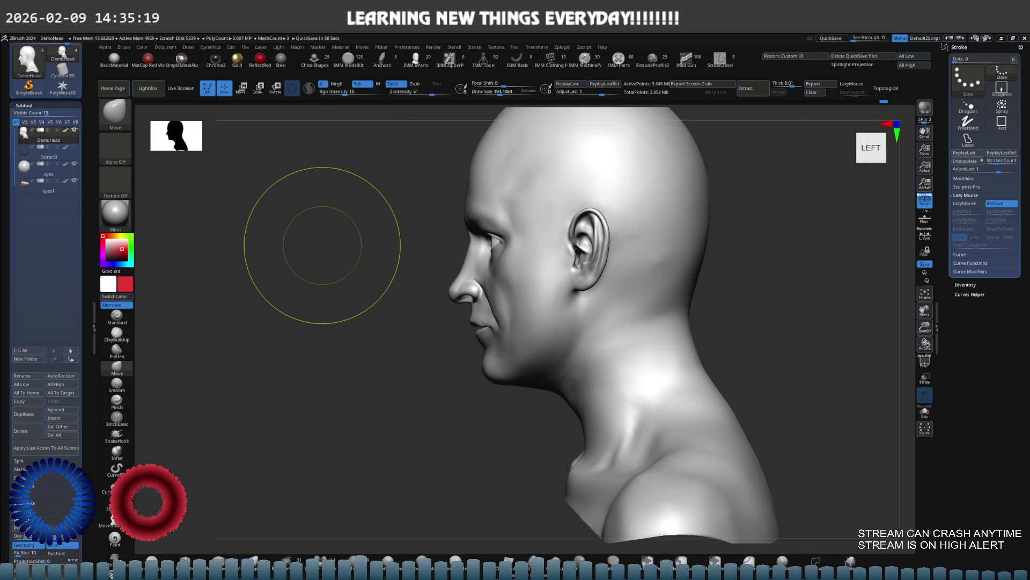
pyautogui.moveTo(470, 225)
pyautogui.keyDown('ctrl'); pyautogui.mouseDown(button='right')
pyautogui.moveTo(507, 276)
pyautogui.moveTo(525, 247)
pyautogui.mouseUp(button='right'); pyautogui.keyUp('ctrl')
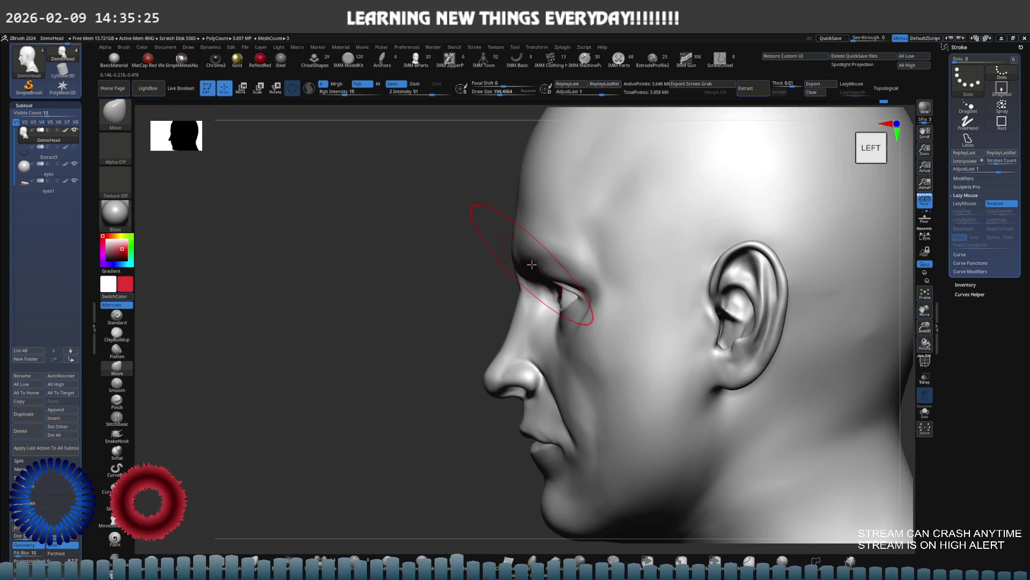
pyautogui.moveTo(531, 262)
pyautogui.mouseDown(button='right')
pyautogui.moveTo(579, 265)
pyautogui.moveTo(553, 268)
pyautogui.moveTo(554, 259)
pyautogui.mouseUp(button='right')
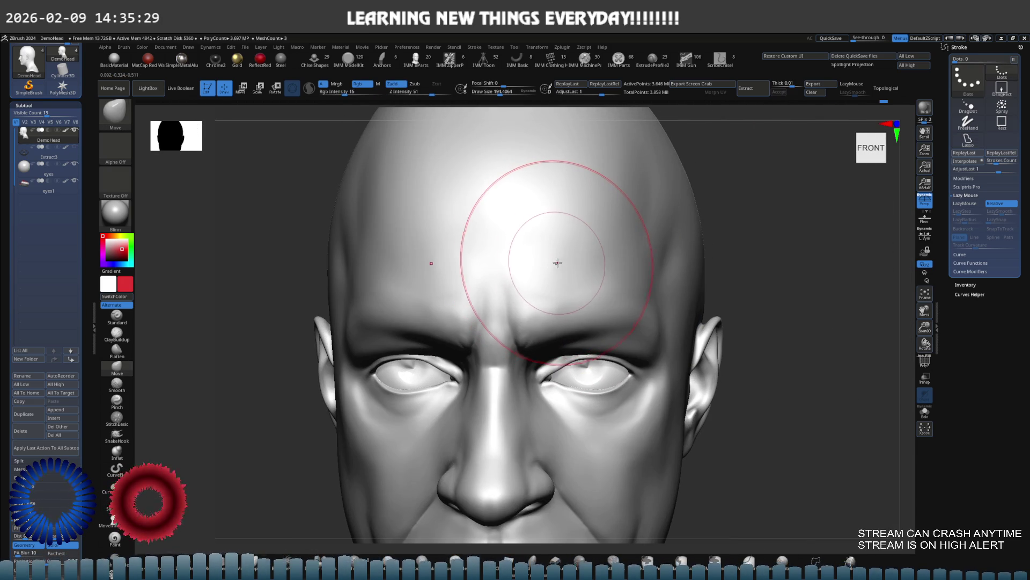
pyautogui.press('b')
pyautogui.press('c')
pyautogui.press('b')
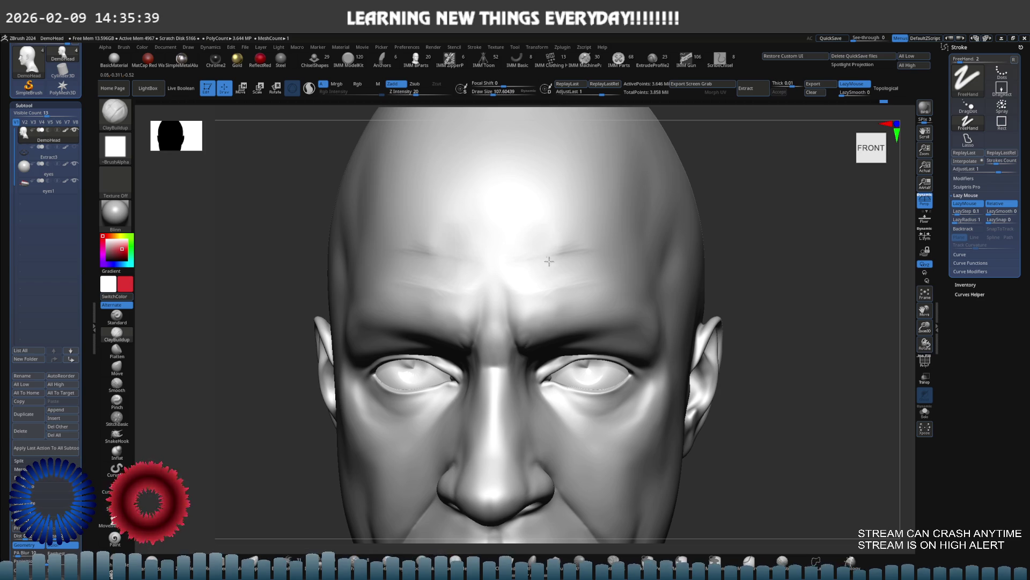
# Step: Apply BasicMaterial to the head from the Material picker
pyautogui.moveTo(546, 245)
pyautogui.mouseDown(button='right')
pyautogui.moveTo(510, 245)
pyautogui.moveTo(551, 246)
pyautogui.moveTo(554, 212)
pyautogui.mouseUp(button='right')
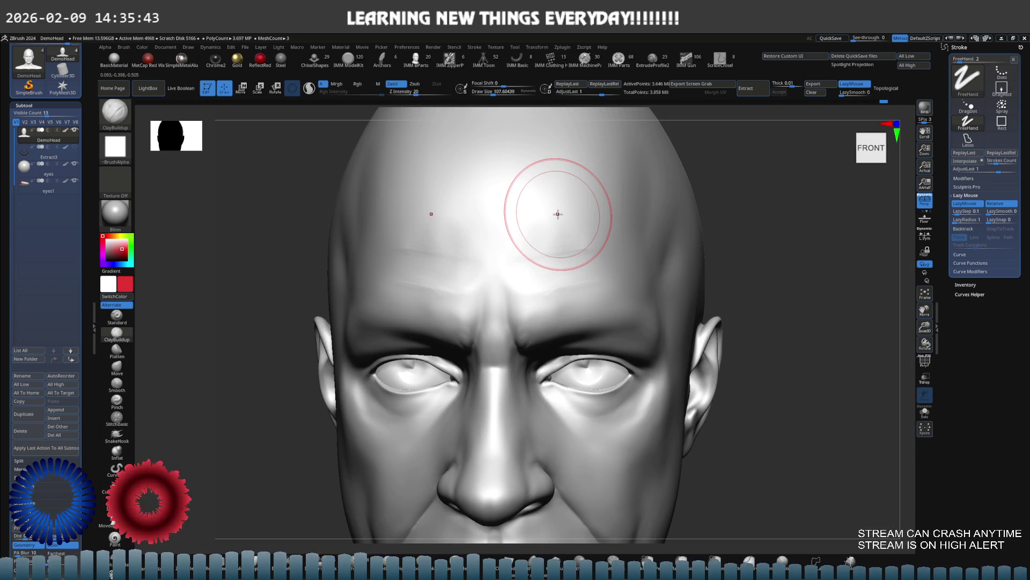
pyautogui.moveTo(536, 269)
pyautogui.mouseDown(button='right')
pyautogui.moveTo(561, 239)
pyautogui.moveTo(549, 249)
pyautogui.mouseUp(button='right')
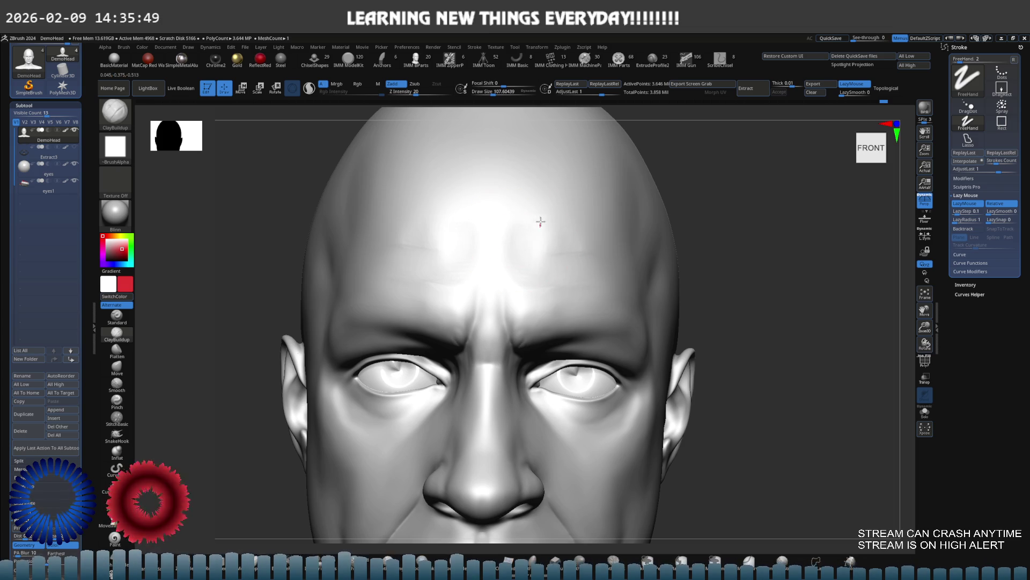
pyautogui.moveTo(559, 226); pyautogui.dragTo(545, 278, button='right')
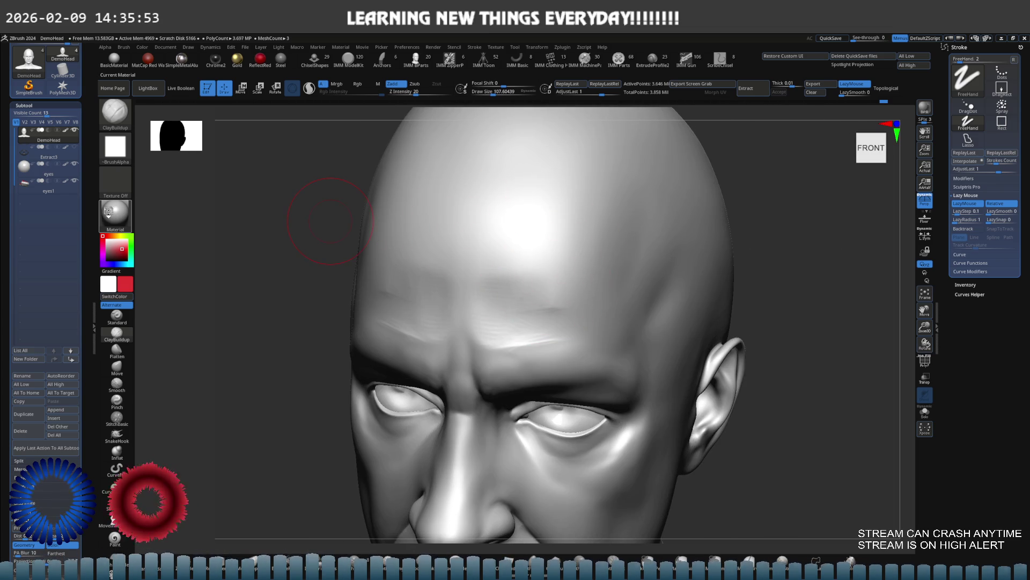
pyautogui.click(115, 213)
pyautogui.click(395, 226)
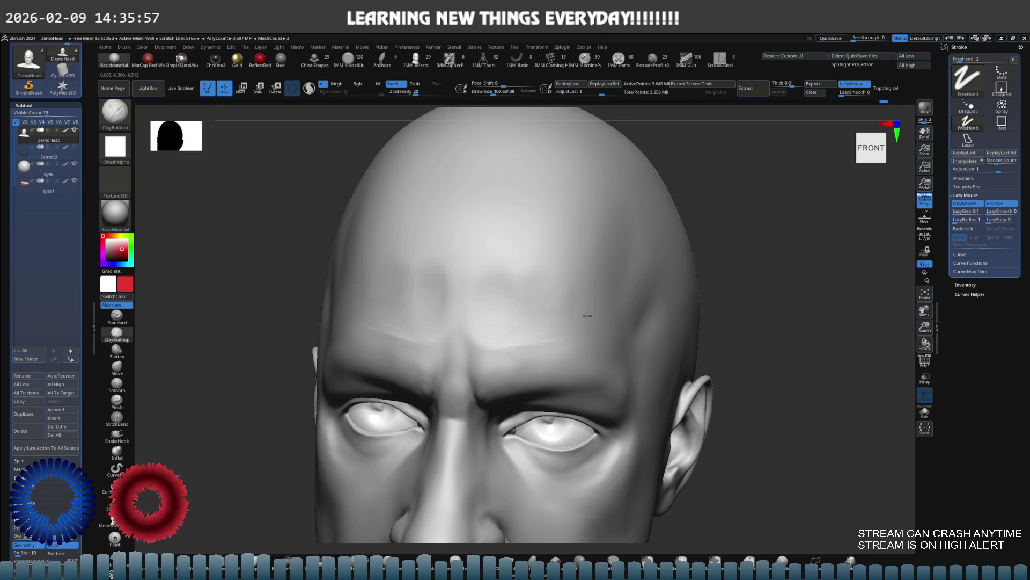
# Step: Build and strong-smooth a vertical clay ridge between the brows in front view
pyautogui.press('shift')
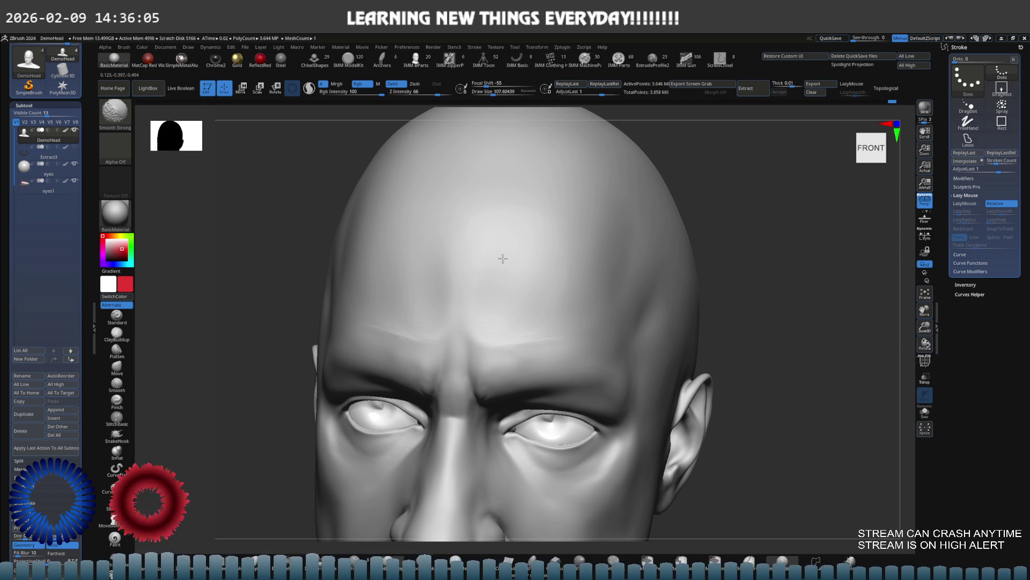
pyautogui.moveTo(529, 257)
pyautogui.mouseDown(button='right')
pyautogui.moveTo(511, 249)
pyautogui.moveTo(559, 287)
pyautogui.moveTo(521, 299)
pyautogui.moveTo(533, 299)
pyautogui.moveTo(524, 314)
pyautogui.moveTo(490, 285)
pyautogui.moveTo(497, 269)
pyautogui.mouseUp(button='right')
pyautogui.hotkey('ctrl', 'shift')
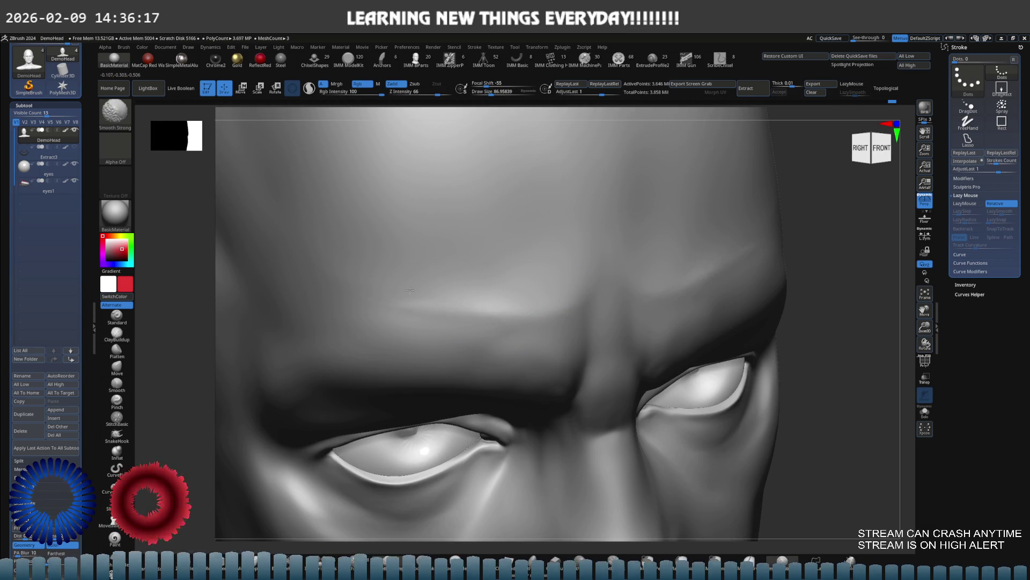
pyautogui.moveTo(412, 295)
pyautogui.keyDown('shift'); pyautogui.mouseDown(button='right')
pyautogui.moveTo(552, 334)
pyautogui.moveTo(576, 322)
pyautogui.moveTo(567, 324)
pyautogui.mouseUp(button='right'); pyautogui.keyUp('shift')
pyautogui.moveTo(515, 346)
pyautogui.mouseDown(button='right')
pyautogui.moveTo(526, 295)
pyautogui.moveTo(449, 283)
pyautogui.mouseUp(button='right')
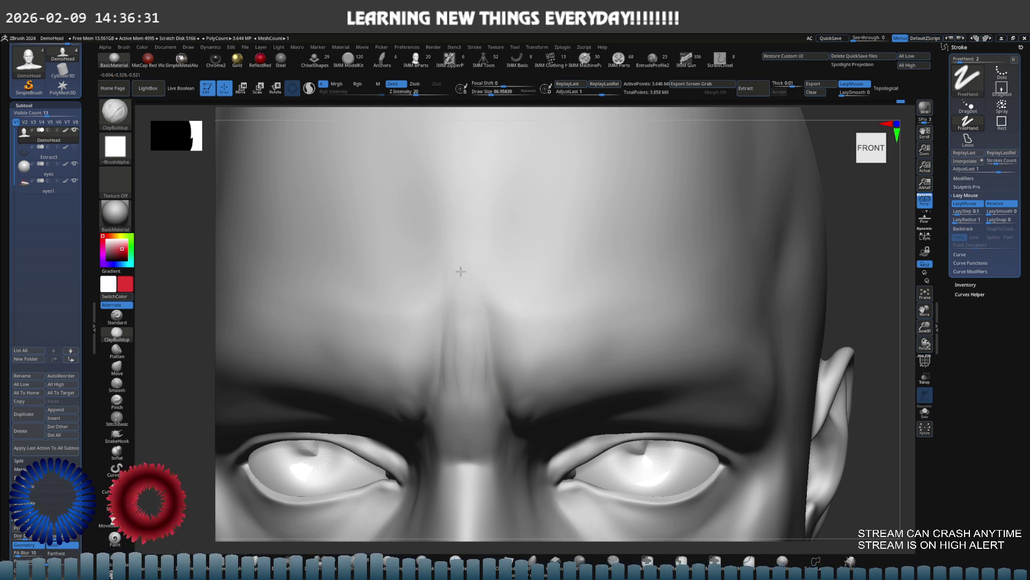
pyautogui.keyDown('alt'); pyautogui.moveTo(467, 246); pyautogui.dragTo(487, 294, button='right'); pyautogui.keyUp('alt')
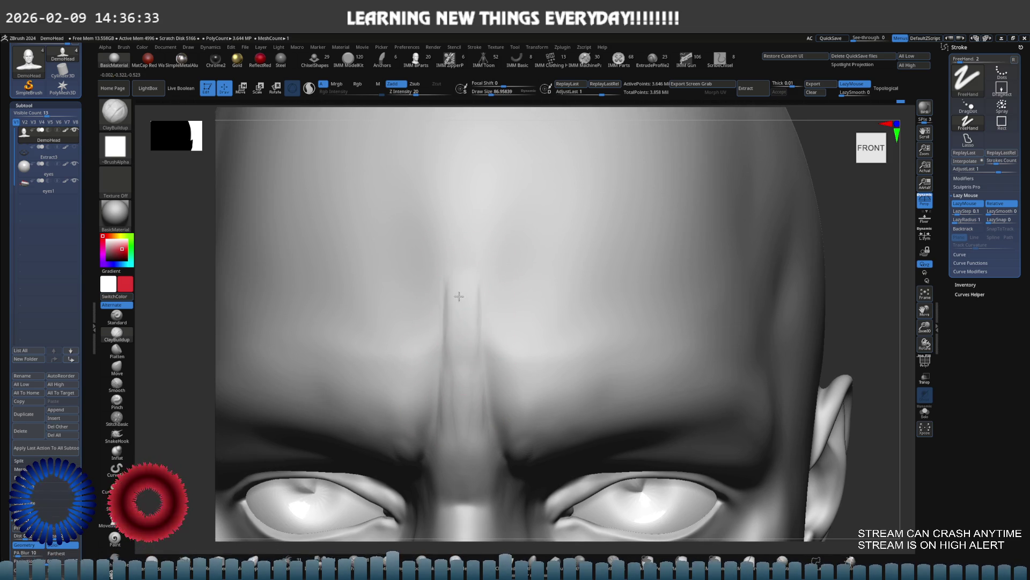
pyautogui.press('shift')
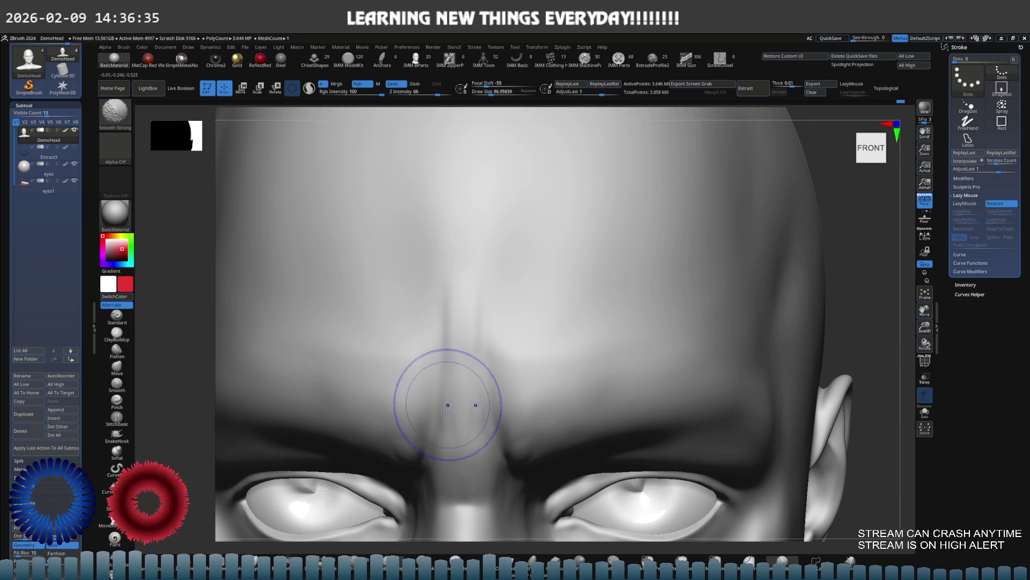
# Step: Orbit around the brow and soften the muscle forms between the brows with Smooth Strong
pyautogui.scroll(-10, 506, 276)
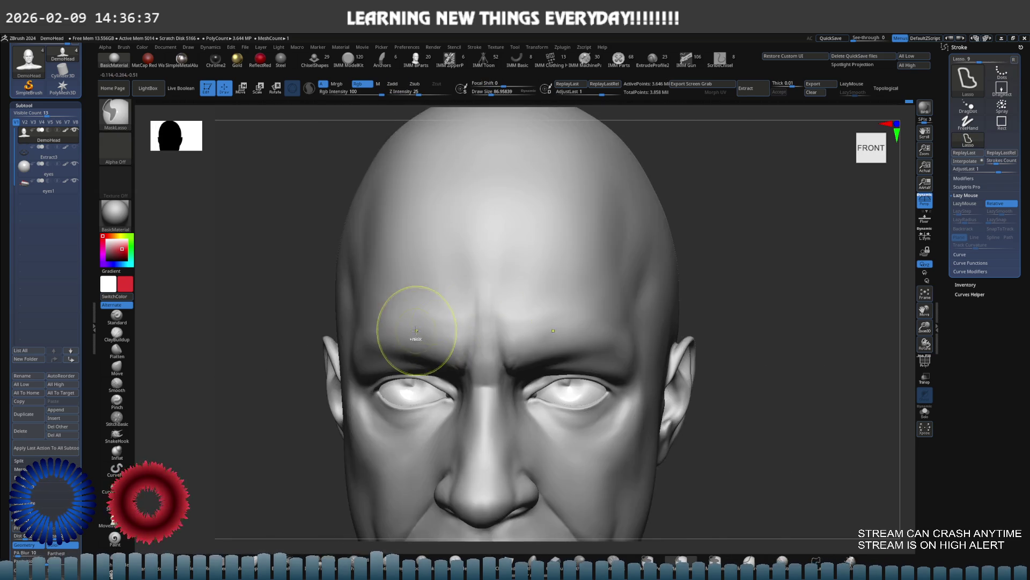
pyautogui.moveTo(516, 264)
pyautogui.mouseDown(button='right')
pyautogui.moveTo(541, 285)
pyautogui.moveTo(514, 297)
pyautogui.moveTo(510, 276)
pyautogui.moveTo(485, 272)
pyautogui.mouseUp(button='right')
pyautogui.scroll(5, 528, 289)
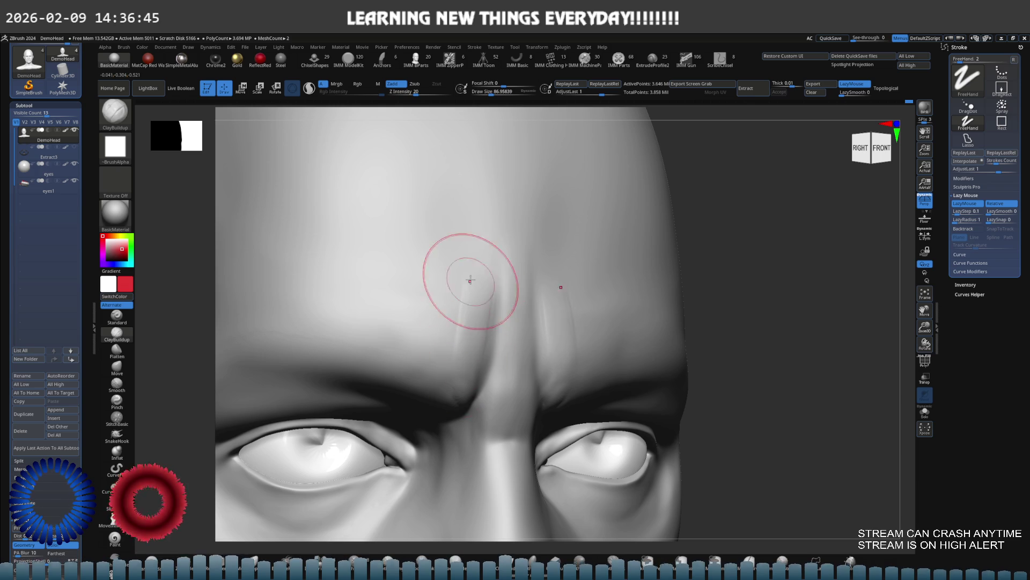
pyautogui.keyDown('shift'); pyautogui.moveTo(460, 355); pyautogui.dragTo(470, 306, button='right'); pyautogui.keyUp('shift')
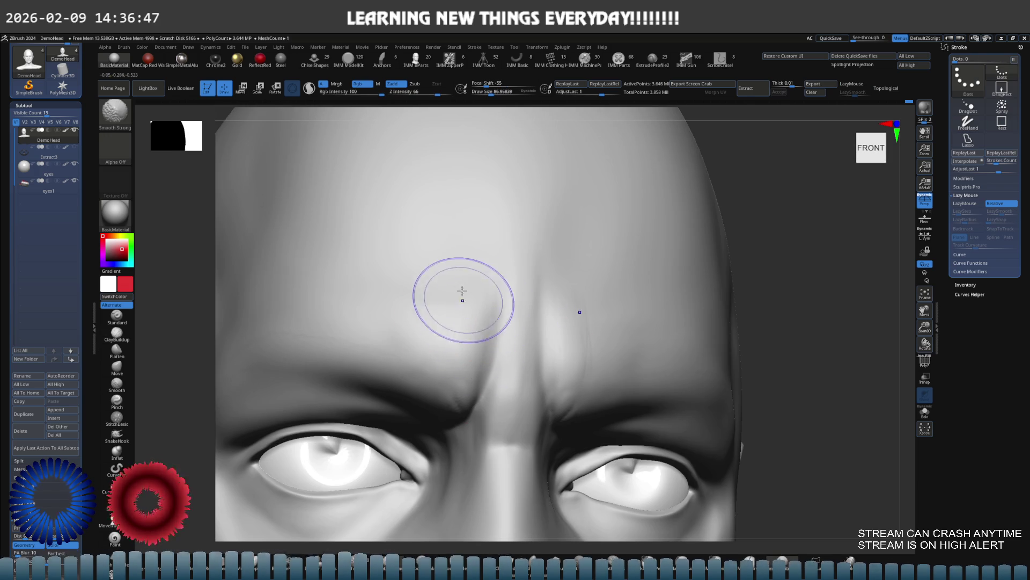
pyautogui.scroll(2, 469, 308)
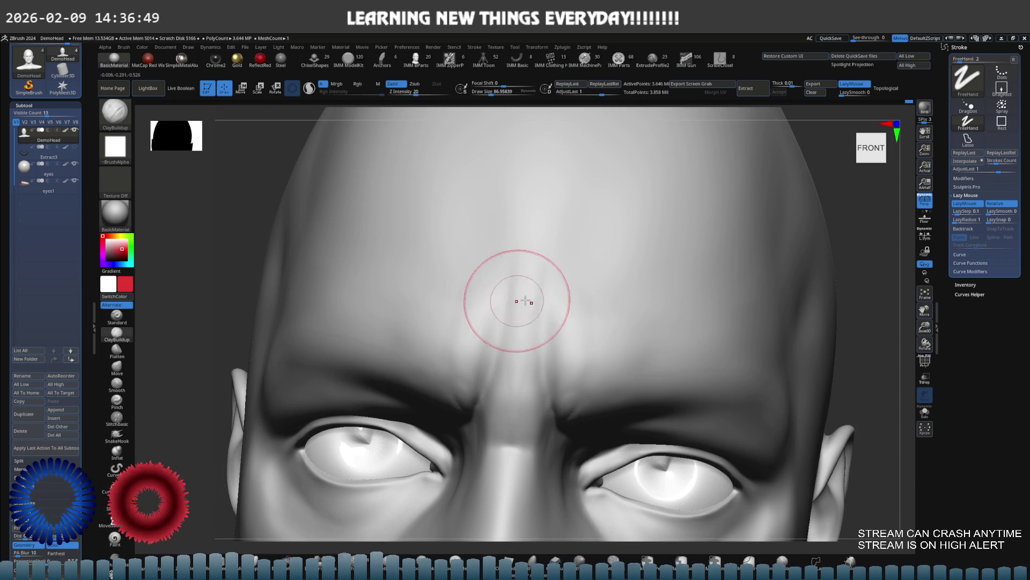
pyautogui.moveTo(593, 292)
pyautogui.mouseDown(button='right')
pyautogui.moveTo(544, 296)
pyautogui.moveTo(492, 333)
pyautogui.mouseUp(button='right')
pyautogui.press('shift')
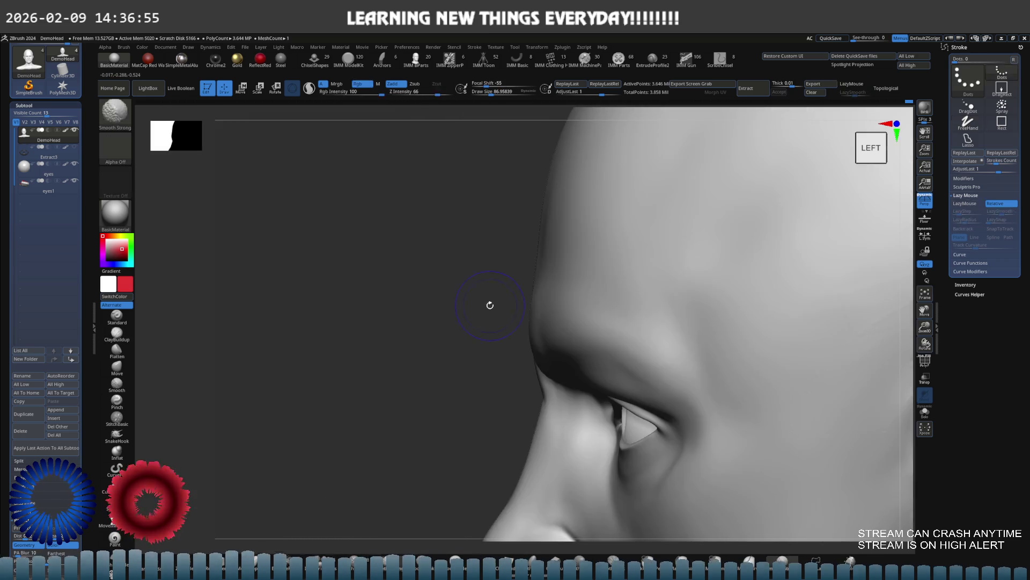
# Step: Snap the head to the Left side view and zoom out to see the whole head
pyautogui.keyDown('shift'); pyautogui.moveTo(495, 299); pyautogui.dragTo(488, 302, button='right'); pyautogui.keyUp('shift')
pyautogui.press('ctrl')
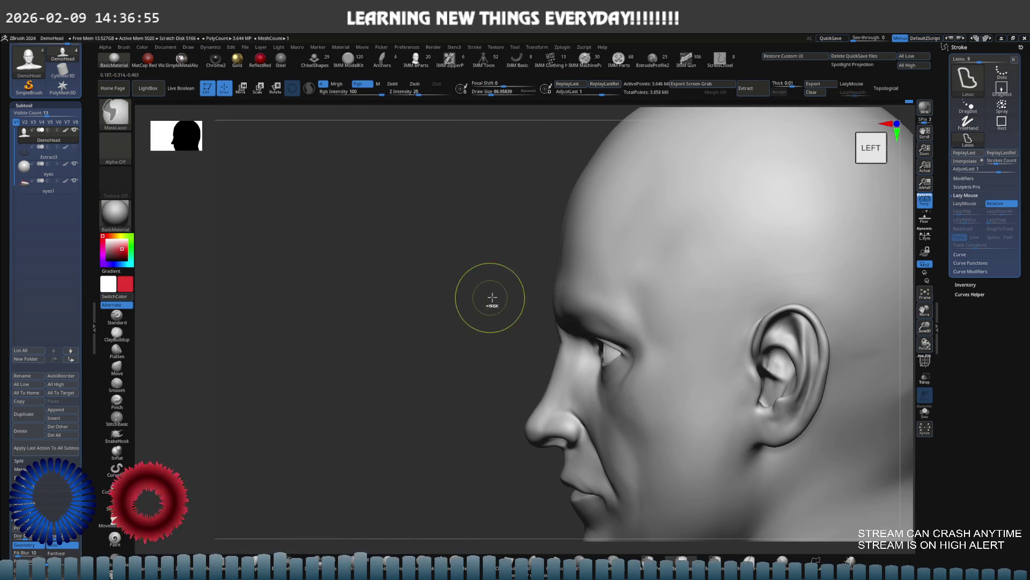
pyautogui.moveTo(591, 276)
pyautogui.keyDown('ctrl'); pyautogui.mouseDown(button='right')
pyautogui.moveTo(557, 289)
pyautogui.moveTo(563, 295)
pyautogui.moveTo(555, 244)
pyautogui.moveTo(525, 272)
pyautogui.moveTo(545, 281)
pyautogui.moveTo(552, 249)
pyautogui.moveTo(522, 255)
pyautogui.mouseUp(button='right'); pyautogui.keyUp('ctrl')
pyautogui.press('shift')
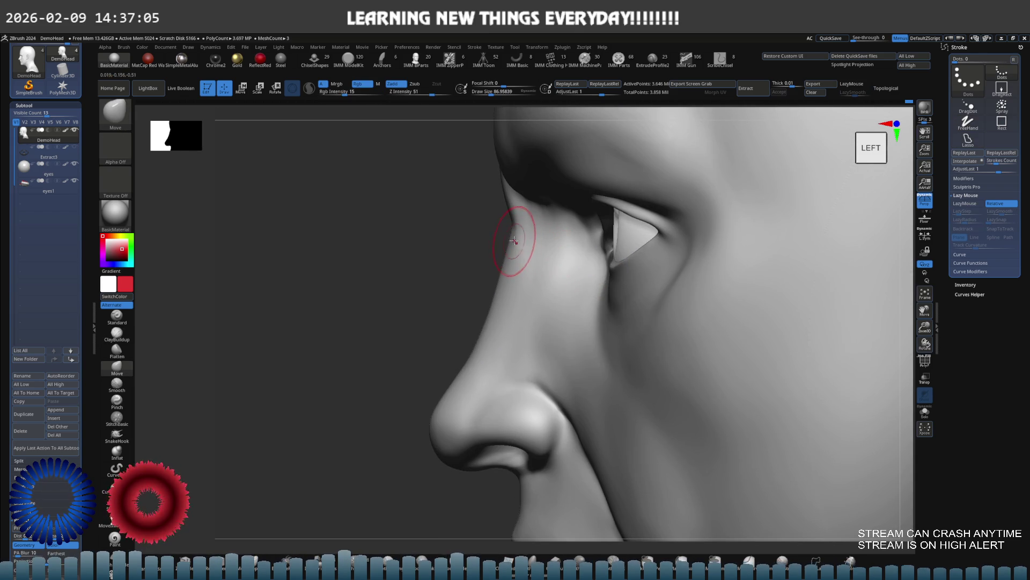
# Step: Drop the head two subdivision levels and reshape the nose bridge with a Move brush of about 194
pyautogui.press('b')
pyautogui.press('m')
pyautogui.press('v')
pyautogui.hotkey('shift', 'd')
pyautogui.hotkey('shift', 'd')
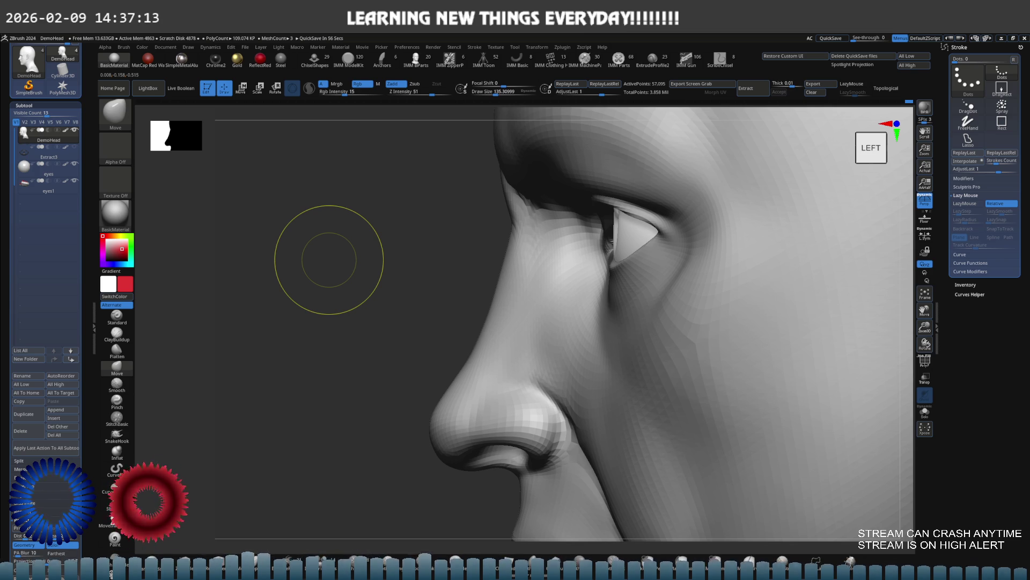
pyautogui.press('s')
pyautogui.moveTo(510, 253); pyautogui.dragTo(516, 253)
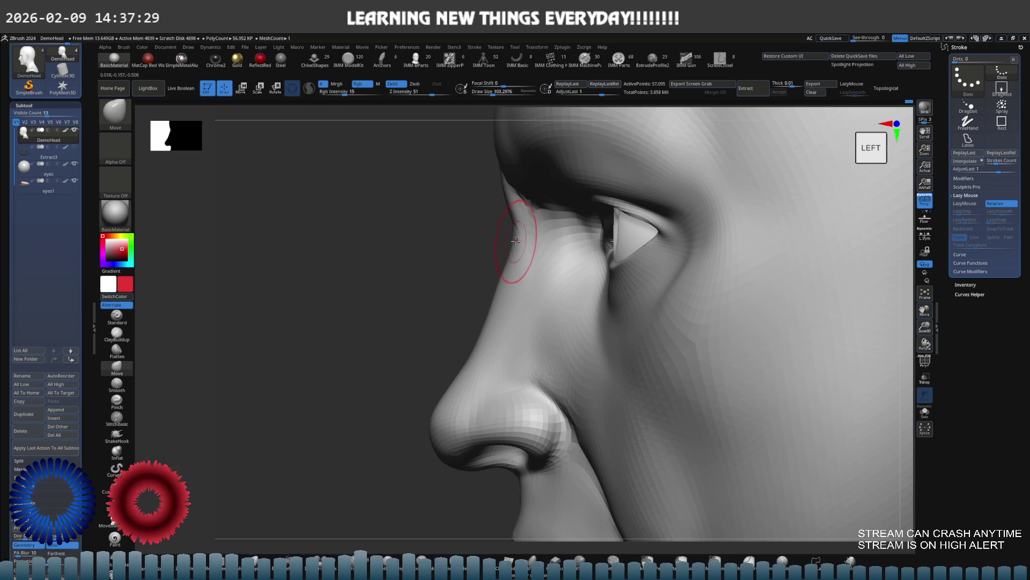
pyautogui.press('shift')
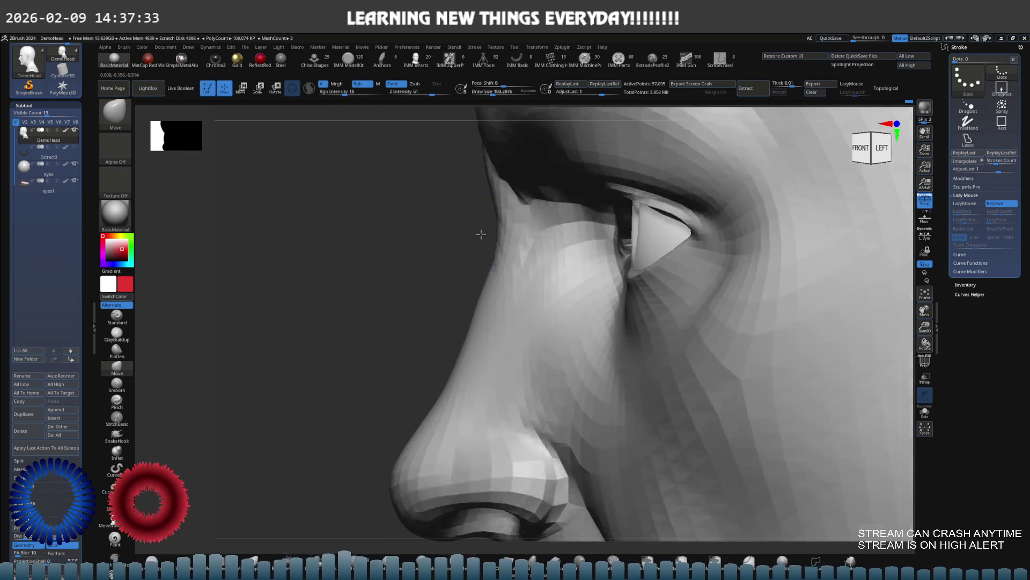
pyautogui.moveTo(508, 240); pyautogui.dragTo(490, 279, button='right')
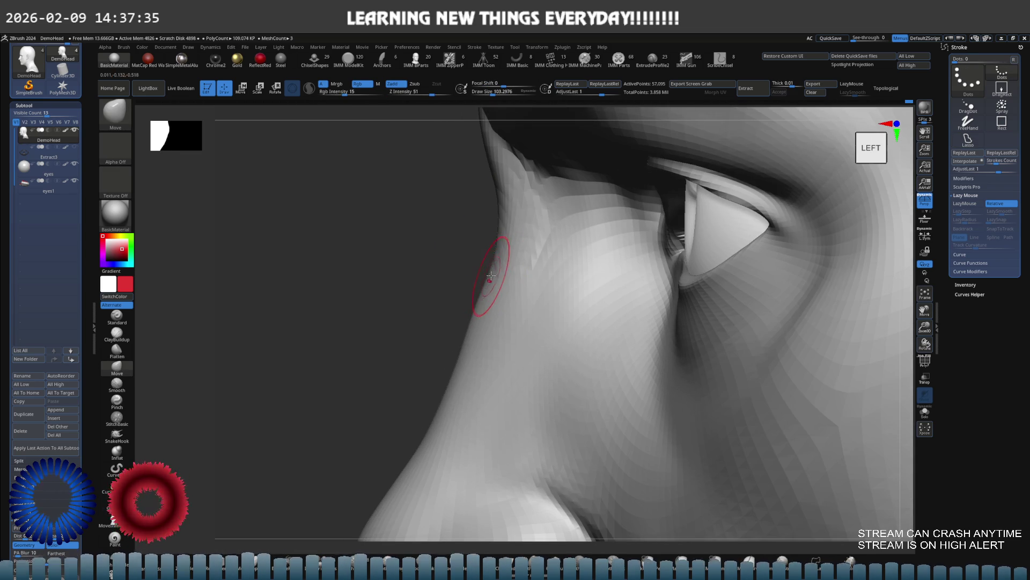
# Step: Resize the Move brush to about 130, check the head in Solo, then restore the top subdivision level
pyautogui.press('s')
pyautogui.moveTo(483, 223); pyautogui.dragTo(492, 237)
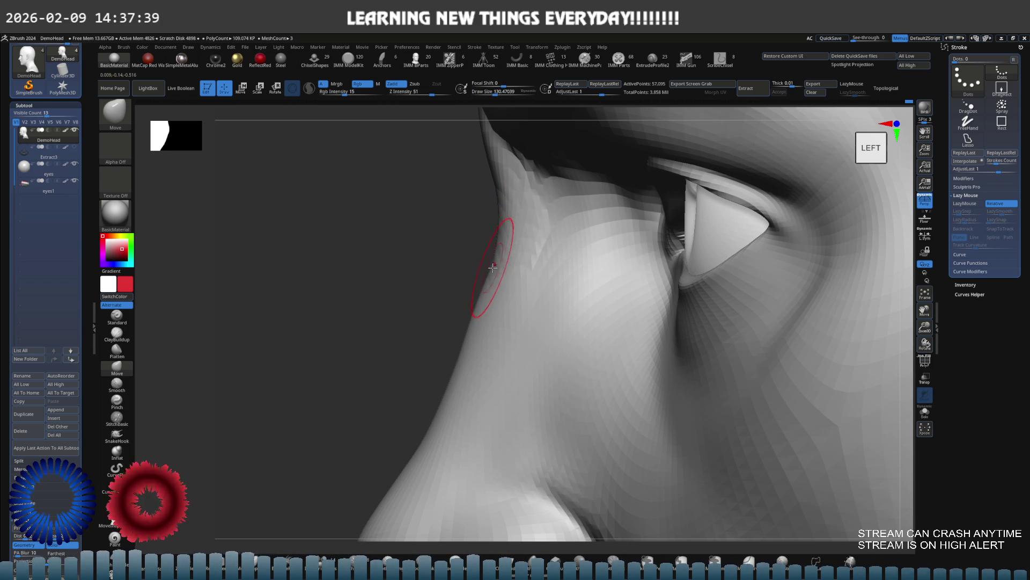
pyautogui.keyDown('ctrl'); pyautogui.keyDown('shift'); pyautogui.click(504, 248); pyautogui.keyUp('shift'); pyautogui.keyUp('ctrl')
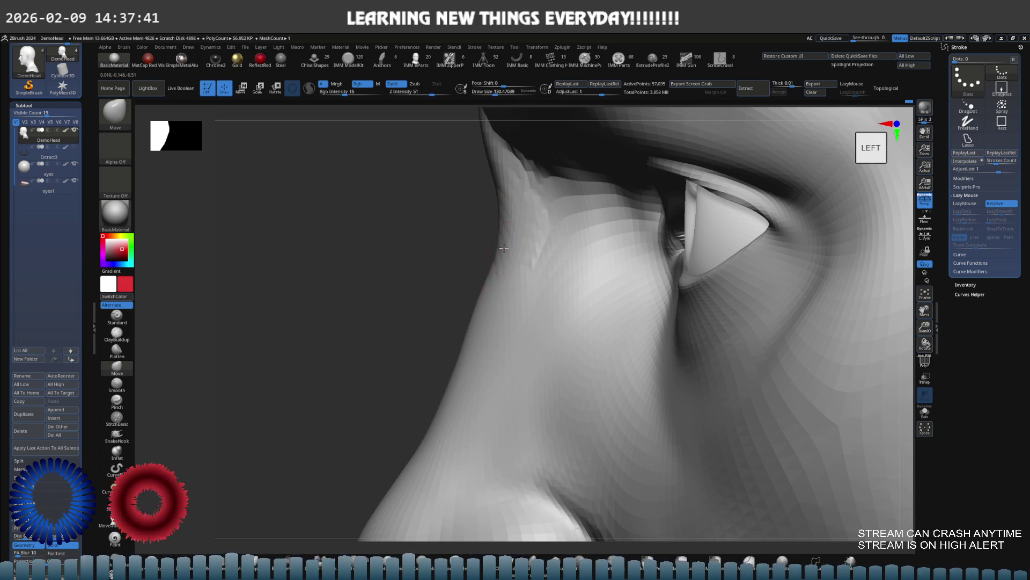
pyautogui.moveTo(502, 269)
pyautogui.mouseDown(button='right')
pyautogui.moveTo(497, 279)
pyautogui.moveTo(530, 257)
pyautogui.moveTo(520, 234)
pyautogui.mouseUp(button='right')
pyautogui.keyDown('ctrl'); pyautogui.keyDown('shift'); pyautogui.click(512, 268); pyautogui.keyUp('shift'); pyautogui.keyUp('ctrl')
pyautogui.moveTo(525, 285)
pyautogui.mouseDown(button='right')
pyautogui.moveTo(515, 232)
pyautogui.moveTo(516, 260)
pyautogui.moveTo(490, 269)
pyautogui.moveTo(517, 265)
pyautogui.moveTo(532, 292)
pyautogui.moveTo(545, 267)
pyautogui.moveTo(523, 268)
pyautogui.moveTo(527, 278)
pyautogui.moveTo(529, 253)
pyautogui.moveTo(478, 274)
pyautogui.moveTo(520, 297)
pyautogui.moveTo(414, 289)
pyautogui.moveTo(506, 271)
pyautogui.moveTo(426, 285)
pyautogui.moveTo(521, 280)
pyautogui.moveTo(585, 300)
pyautogui.moveTo(565, 297)
pyautogui.mouseUp(button='right')
pyautogui.hotkey('ctrl', 'd')
pyautogui.press('shift')
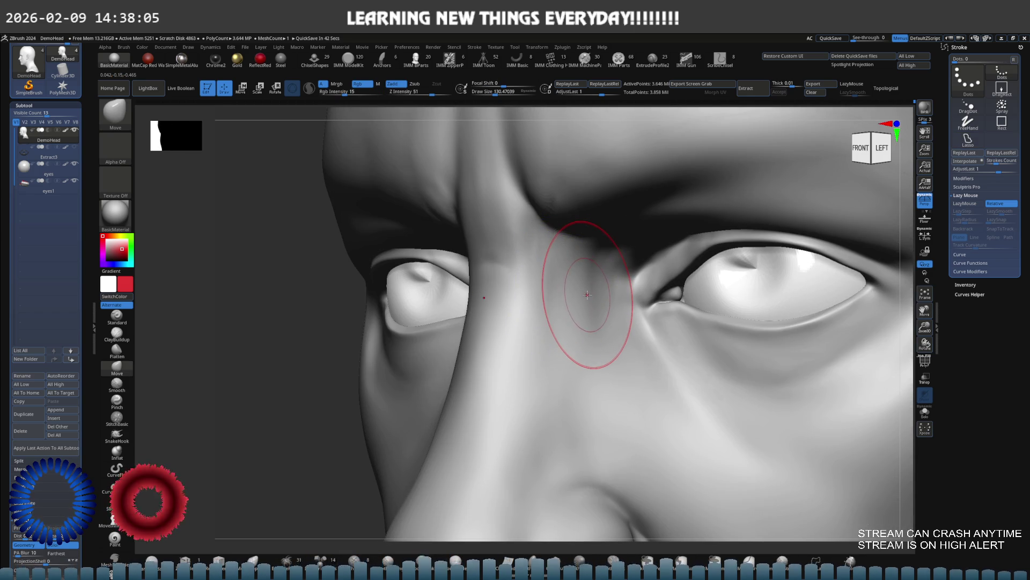
# Step: Switch to ClayBuildup and build up flesh at the inner eye corner beside the nose
pyautogui.press('b')
pyautogui.press('c')
pyautogui.press('b')
pyautogui.moveTo(602, 299); pyautogui.dragTo(645, 292, button='right')
pyautogui.moveTo(645, 293); pyautogui.dragTo(501, 290)
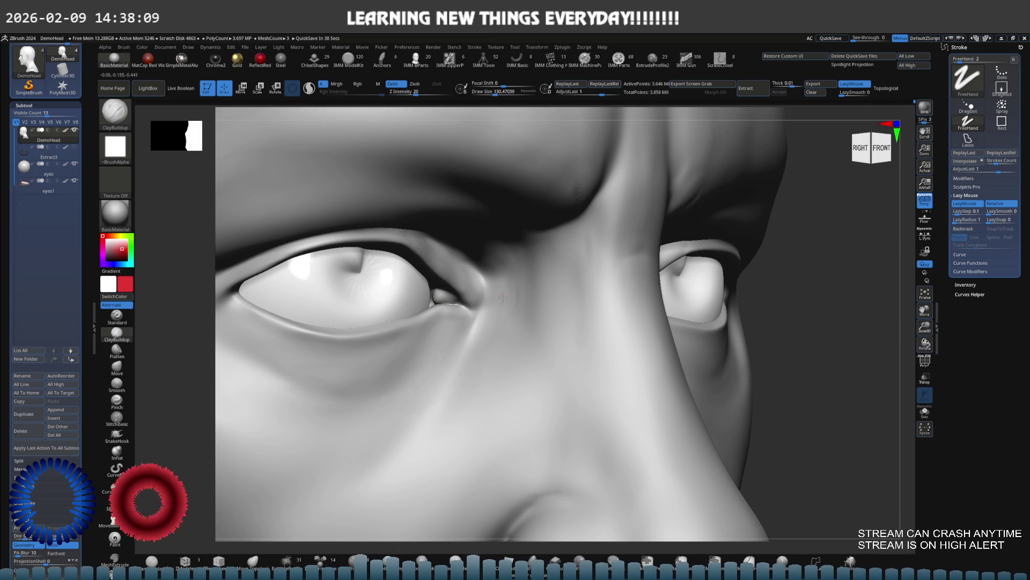
pyautogui.moveTo(505, 317)
pyautogui.mouseDown(button='right')
pyautogui.moveTo(517, 276)
pyautogui.moveTo(487, 286)
pyautogui.moveTo(529, 276)
pyautogui.moveTo(524, 294)
pyautogui.mouseUp(button='right')
# Step: Reduce the brush size from 112 down to about 52 while framing the eye front-on
pyautogui.press('s')
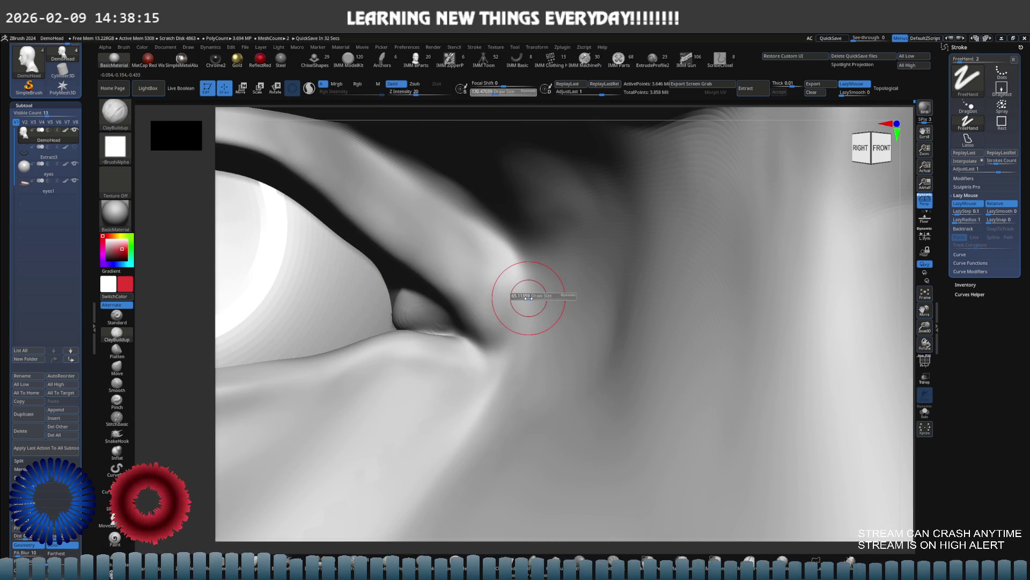
pyautogui.press('s')
pyautogui.moveTo(483, 305); pyautogui.dragTo(472, 322)
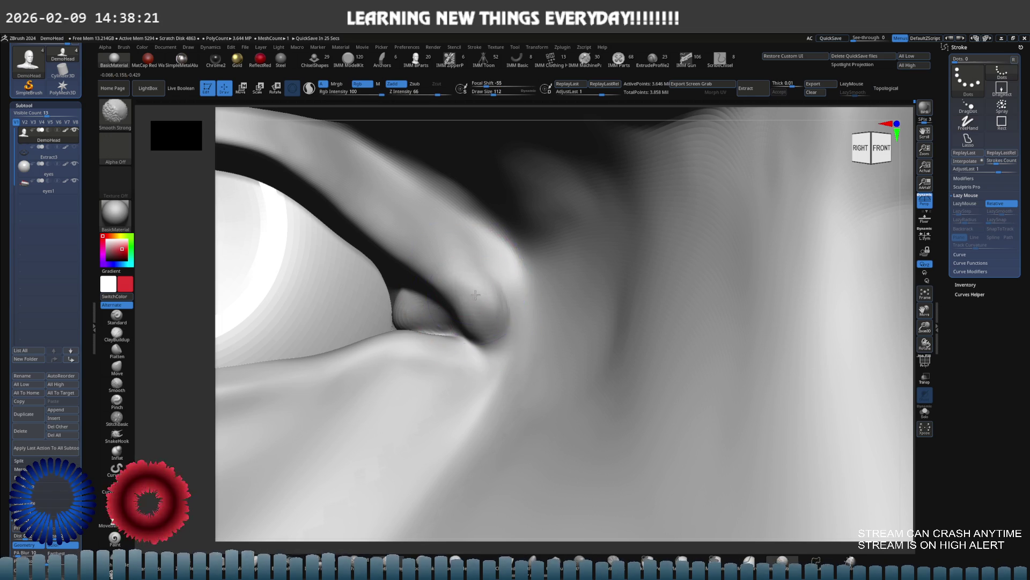
pyautogui.moveTo(471, 303)
pyautogui.mouseDown(button='right')
pyautogui.moveTo(510, 249)
pyautogui.moveTo(494, 299)
pyautogui.mouseUp(button='right')
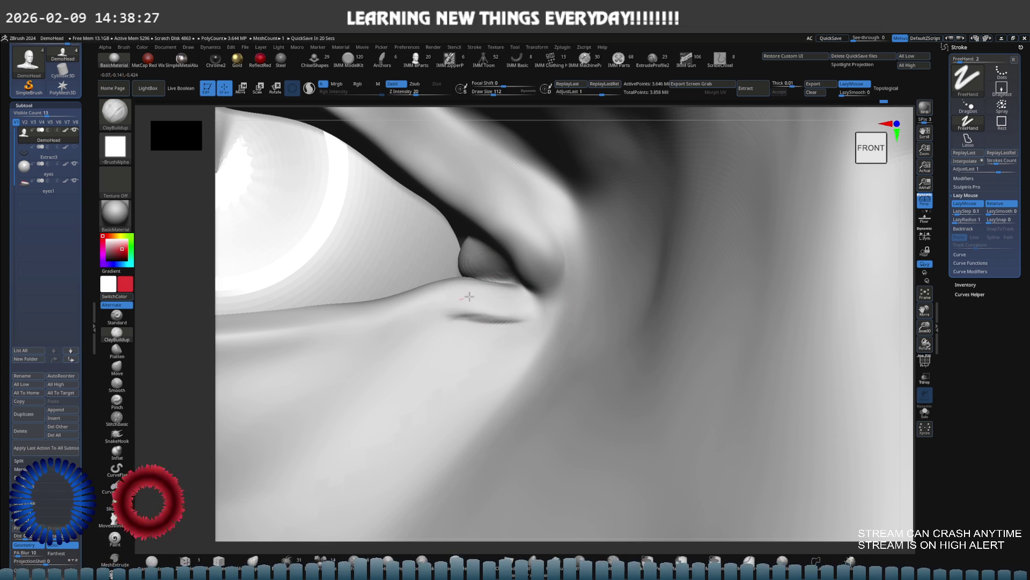
pyautogui.press('s')
pyautogui.moveTo(529, 299); pyautogui.dragTo(506, 294)
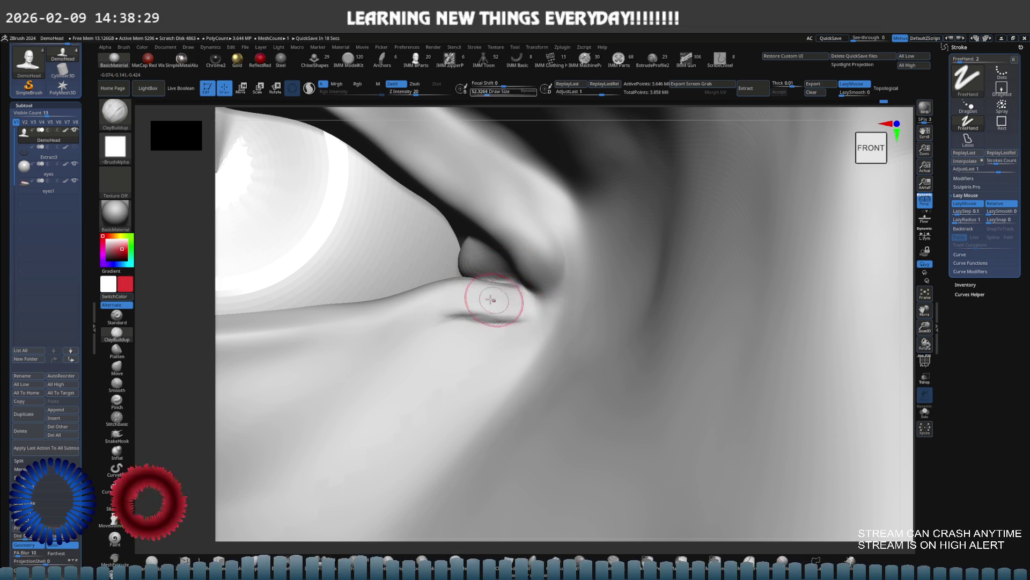
pyautogui.moveTo(506, 295); pyautogui.dragTo(515, 304, button='right')
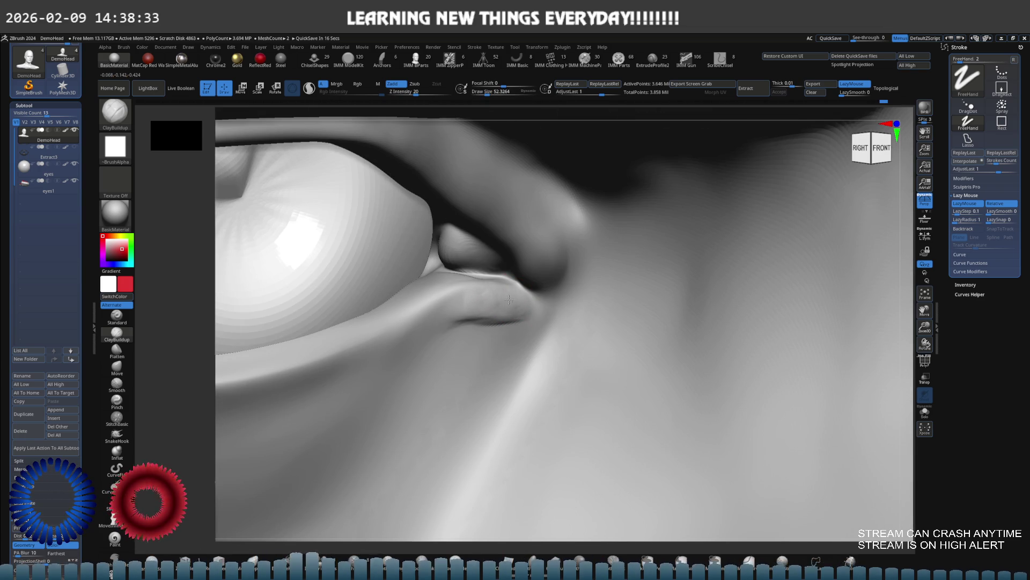
# Step: Smooth the eyelid corner with Smooth Strong, then zoom out to view both eyes
pyautogui.press('shift')
pyautogui.moveTo(479, 307); pyautogui.dragTo(516, 317, button='right')
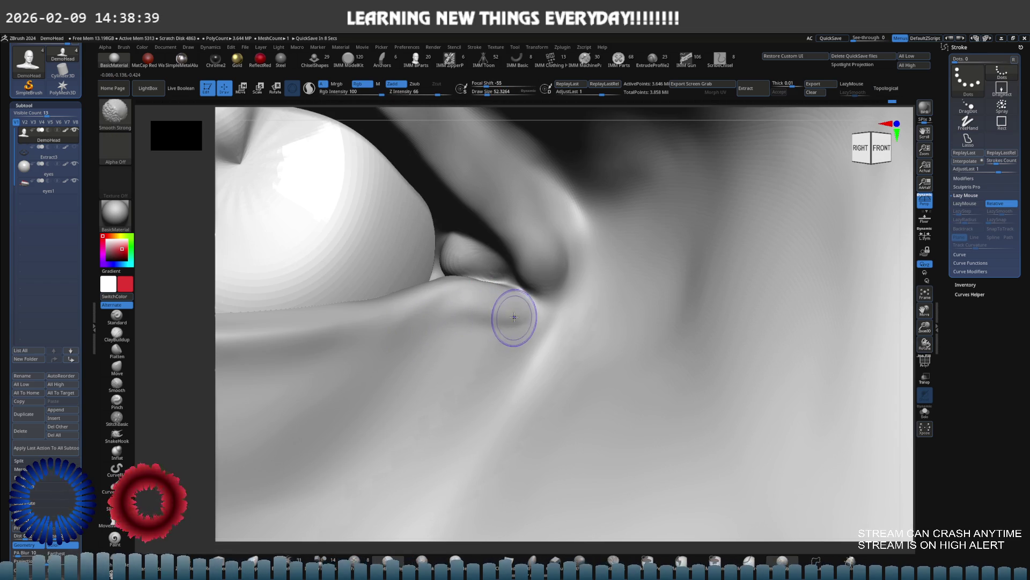
pyautogui.moveTo(548, 271)
pyautogui.mouseDown(button='right')
pyautogui.moveTo(447, 290)
pyautogui.moveTo(486, 307)
pyautogui.mouseUp(button='right')
pyautogui.moveTo(499, 279); pyautogui.dragTo(512, 285, button='right')
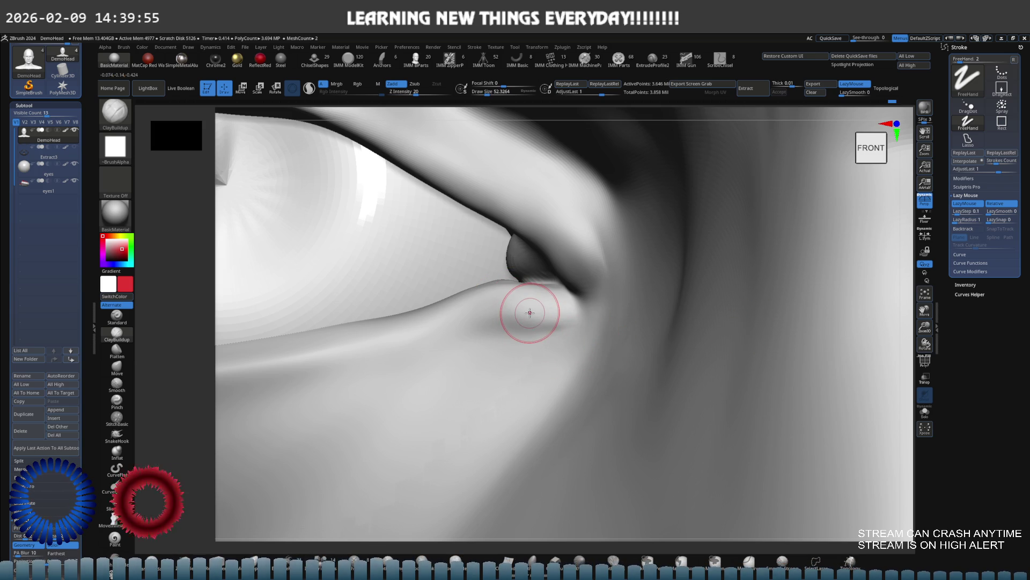
pyautogui.scroll(-5, 560, 309)
pyautogui.moveTo(410, 341)
pyautogui.mouseDown(button='right')
pyautogui.moveTo(440, 375)
pyautogui.moveTo(437, 340)
pyautogui.mouseUp(button='right')
pyautogui.moveTo(621, 333)
pyautogui.mouseDown(button='right')
pyautogui.moveTo(610, 299)
pyautogui.moveTo(619, 297)
pyautogui.moveTo(601, 325)
pyautogui.moveTo(610, 346)
pyautogui.moveTo(701, 317)
pyautogui.moveTo(602, 326)
pyautogui.moveTo(603, 354)
pyautogui.moveTo(598, 333)
pyautogui.mouseUp(button='right')
pyautogui.scroll(3, 575, 318)
# Step: Drop a subdivision level, set brush size about 116, and lasso-isolate the eye and cheek area
pyautogui.press('shift')
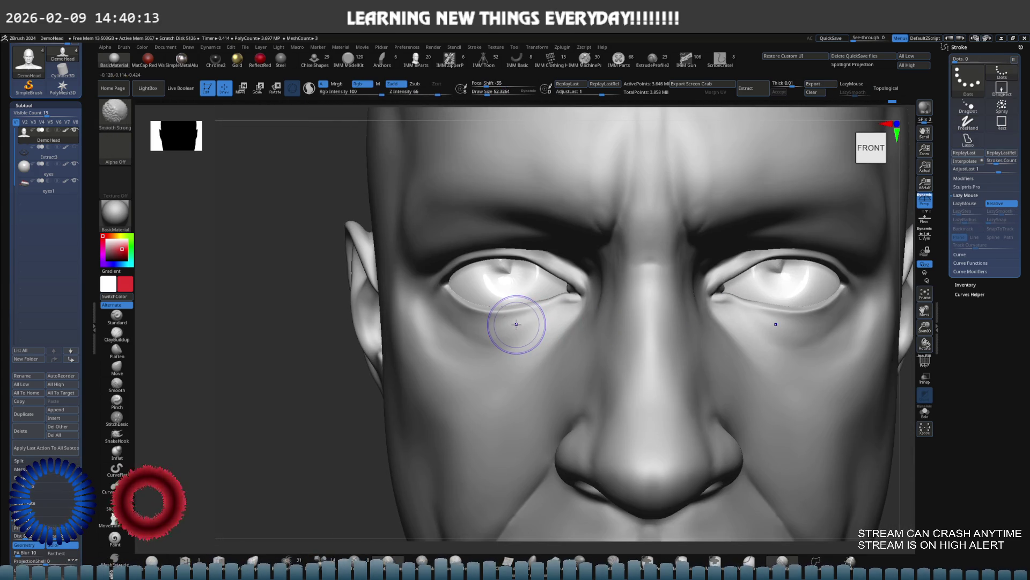
pyautogui.hotkey('shift', 'd')
pyautogui.hotkey('shift', 'd')
pyautogui.hotkey('shift', 'd')
pyautogui.press('s')
pyautogui.moveTo(511, 328); pyautogui.dragTo(507, 327)
pyautogui.moveTo(506, 328)
pyautogui.mouseDown(button='right')
pyautogui.moveTo(529, 333)
pyautogui.moveTo(541, 299)
pyautogui.mouseUp(button='right')
pyautogui.press('ctrl')
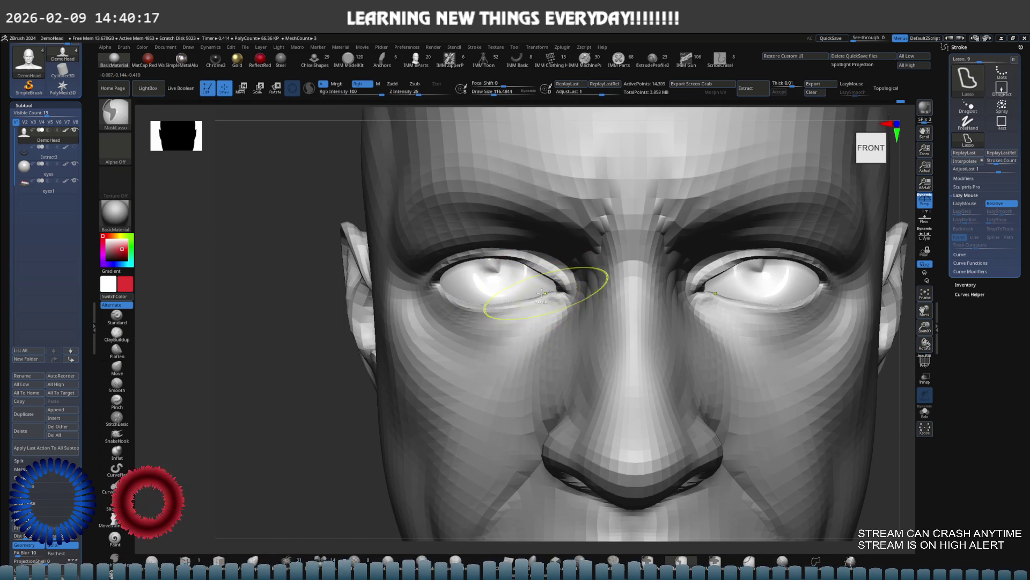
pyautogui.press('shift')
pyautogui.moveTo(459, 284)
pyautogui.keyDown('ctrl'); pyautogui.keyDown('shift'); pyautogui.mouseDown()
pyautogui.moveTo(414, 280)
pyautogui.moveTo(486, 384)
pyautogui.mouseUp(); pyautogui.keyUp('shift'); pyautogui.keyUp('ctrl')
# Step: Reshape the isolated eyelid shells with a 150-size brush, then subdivide the isolated mesh with Ctrl+D
pyautogui.moveTo(642, 330)
pyautogui.mouseDown(button='right')
pyautogui.moveTo(500, 318)
pyautogui.moveTo(519, 302)
pyautogui.mouseUp(button='right')
pyautogui.press('s')
pyautogui.moveTo(521, 301); pyautogui.dragTo(531, 299)
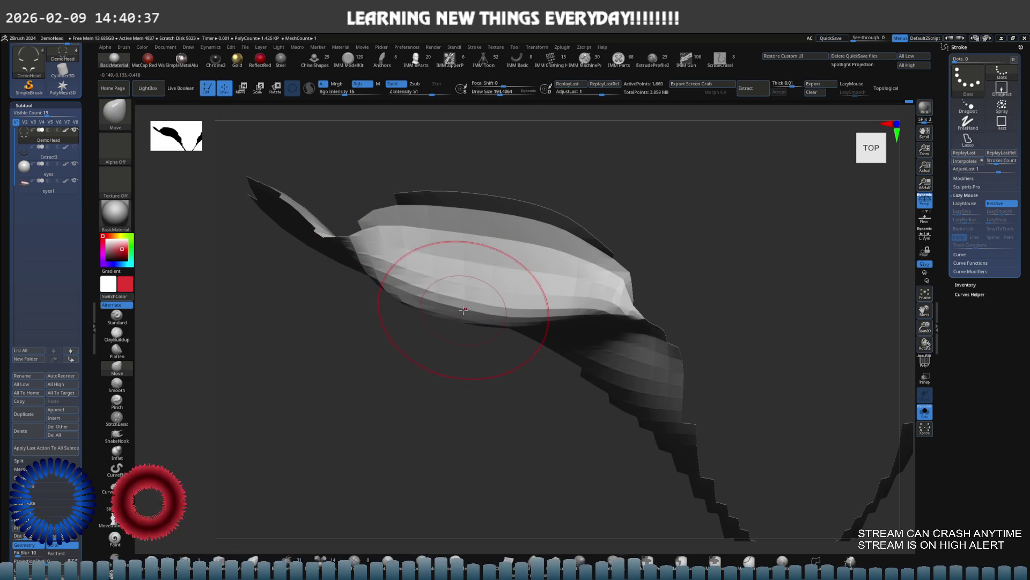
pyautogui.moveTo(494, 299)
pyautogui.mouseDown(button='right')
pyautogui.moveTo(533, 285)
pyautogui.moveTo(518, 276)
pyautogui.moveTo(511, 287)
pyautogui.moveTo(524, 276)
pyautogui.mouseUp(button='right')
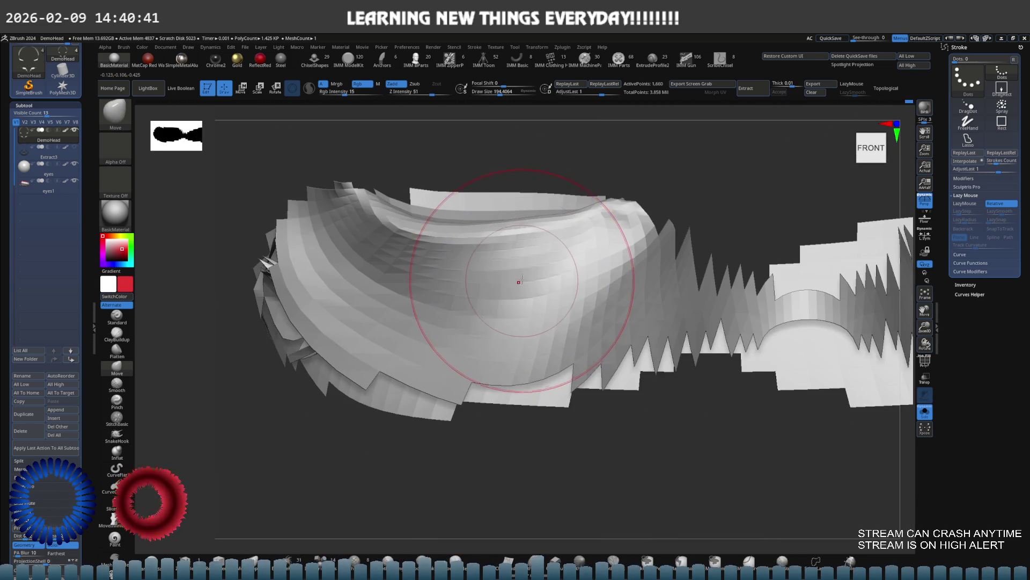
pyautogui.hotkey('ctrl', 'd')
pyautogui.hotkey('ctrl', 'd')
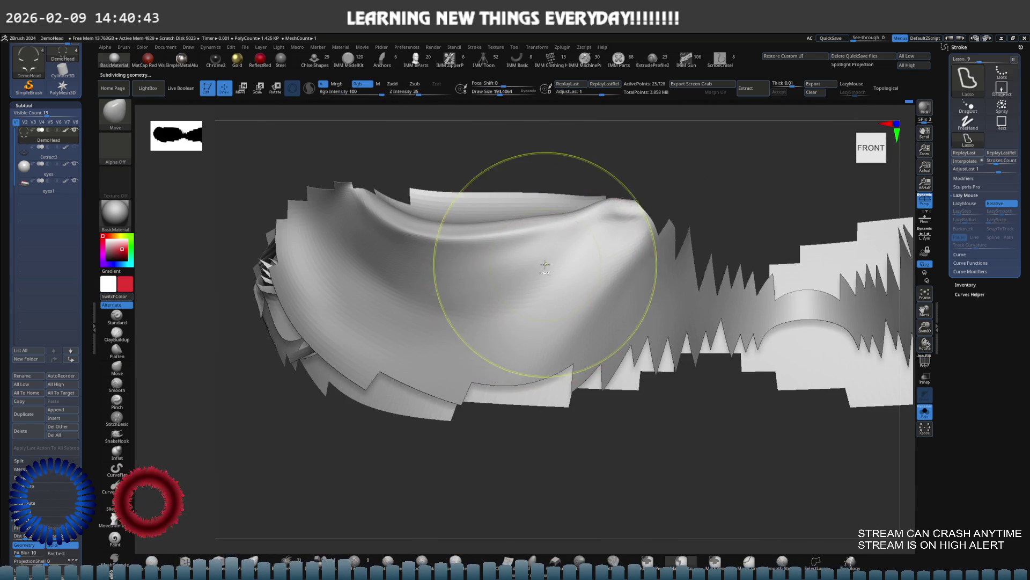
pyautogui.press('f')
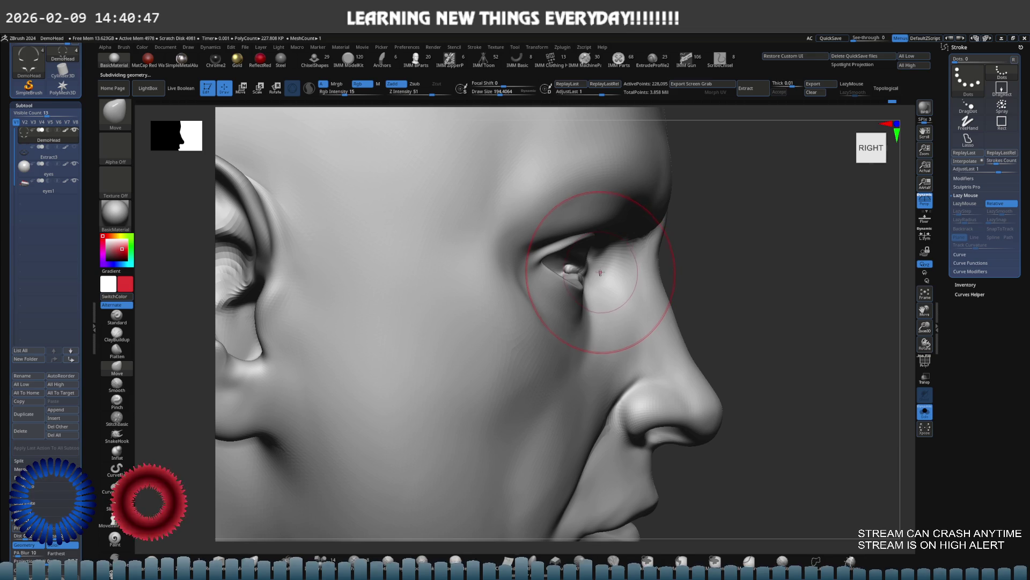
pyautogui.keyDown('ctrl'); pyautogui.moveTo(607, 271); pyautogui.dragTo(591, 300, button='right'); pyautogui.keyUp('ctrl')
# Step: Frame the head in right profile and zoom in on the ear and eye
pyautogui.press('e')
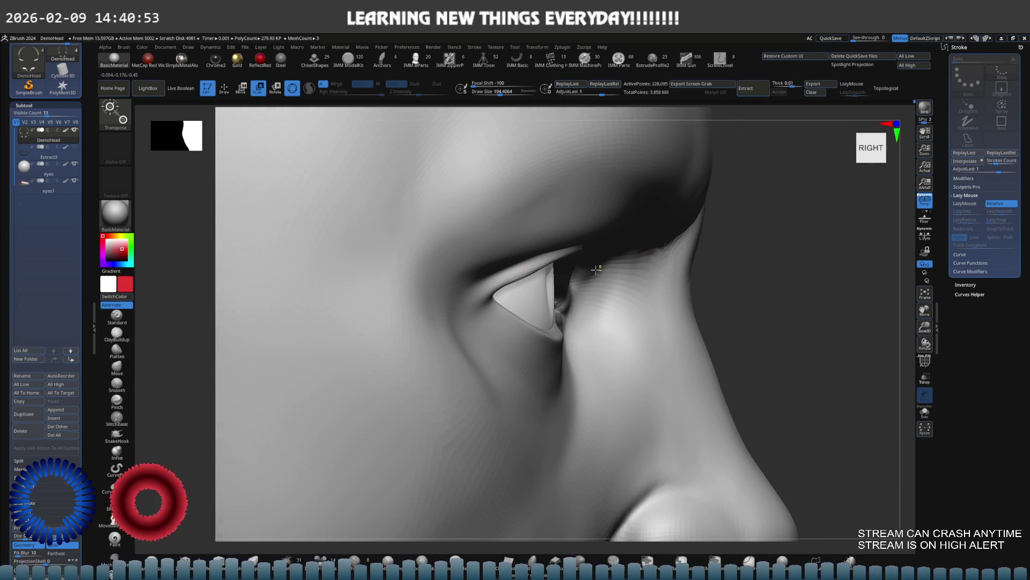
pyautogui.press('f')
pyautogui.moveTo(472, 292)
pyautogui.mouseDown(button='right')
pyautogui.moveTo(526, 301)
pyautogui.moveTo(478, 300)
pyautogui.mouseUp(button='right')
pyautogui.click(467, 345)
pyautogui.keyDown('ctrl'); pyautogui.moveTo(467, 345); pyautogui.dragTo(617, 279, button='right'); pyautogui.keyUp('ctrl')
pyautogui.press('q')
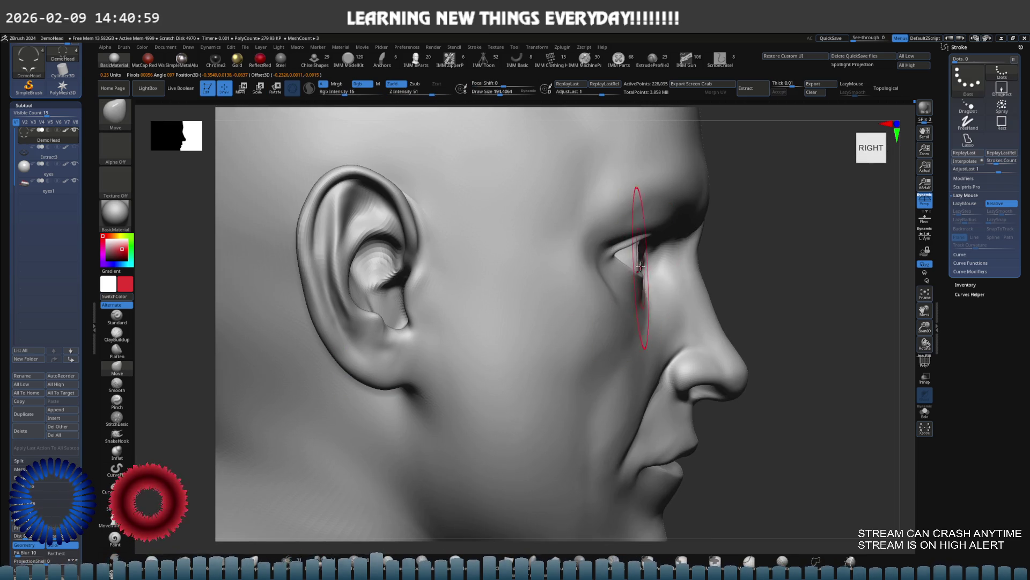
# Step: Select the eyes subtool and drag its Move gizmo down slightly to lower the eyeball
pyautogui.keyDown('alt'); pyautogui.click(638, 263); pyautogui.keyUp('alt')
pyautogui.press('e')
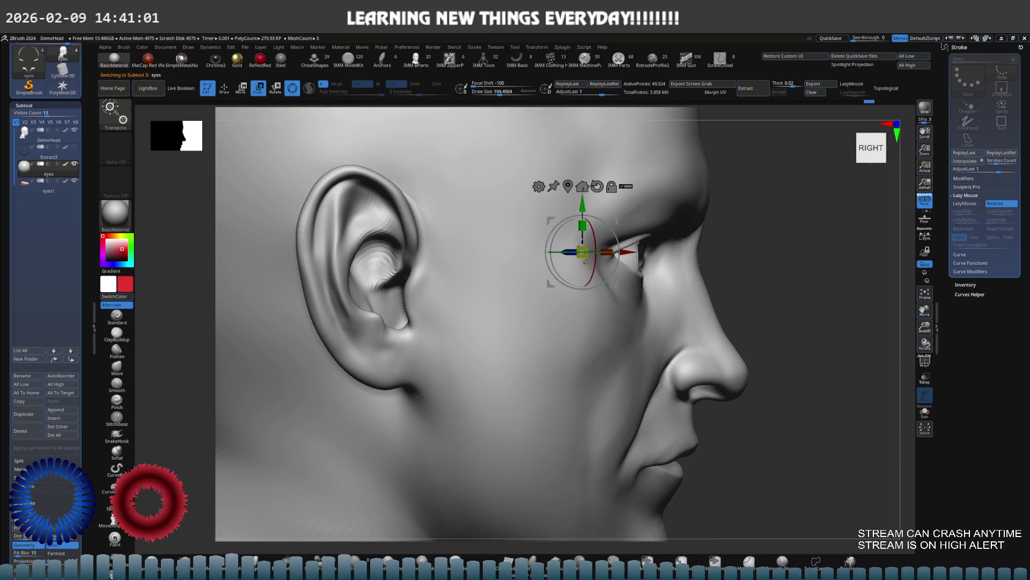
pyautogui.keyDown('ctrl'); pyautogui.moveTo(577, 230); pyautogui.dragTo(529, 244, button='right'); pyautogui.keyUp('ctrl')
pyautogui.moveTo(518, 250); pyautogui.dragTo(518, 261)
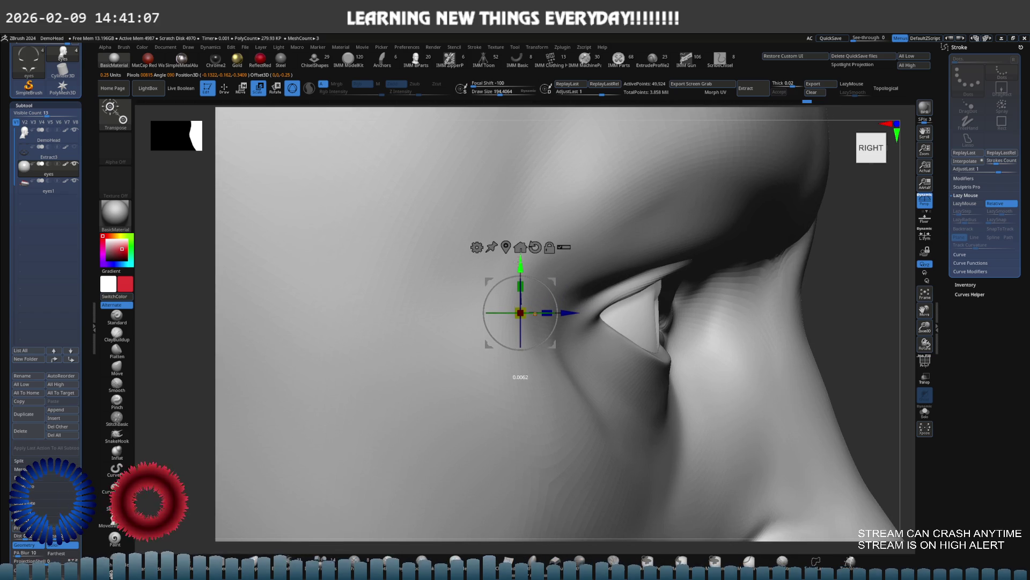
pyautogui.moveTo(519, 261)
pyautogui.mouseDown(button='right')
pyautogui.moveTo(499, 263)
pyautogui.moveTo(519, 259)
pyautogui.moveTo(538, 234)
pyautogui.moveTo(528, 266)
pyautogui.moveTo(587, 295)
pyautogui.moveTo(617, 295)
pyautogui.moveTo(639, 319)
pyautogui.moveTo(645, 275)
pyautogui.moveTo(587, 298)
pyautogui.moveTo(564, 289)
pyautogui.moveTo(628, 304)
pyautogui.moveTo(571, 276)
pyautogui.moveTo(621, 290)
pyautogui.moveTo(597, 299)
pyautogui.mouseUp(button='right')
pyautogui.press('q')
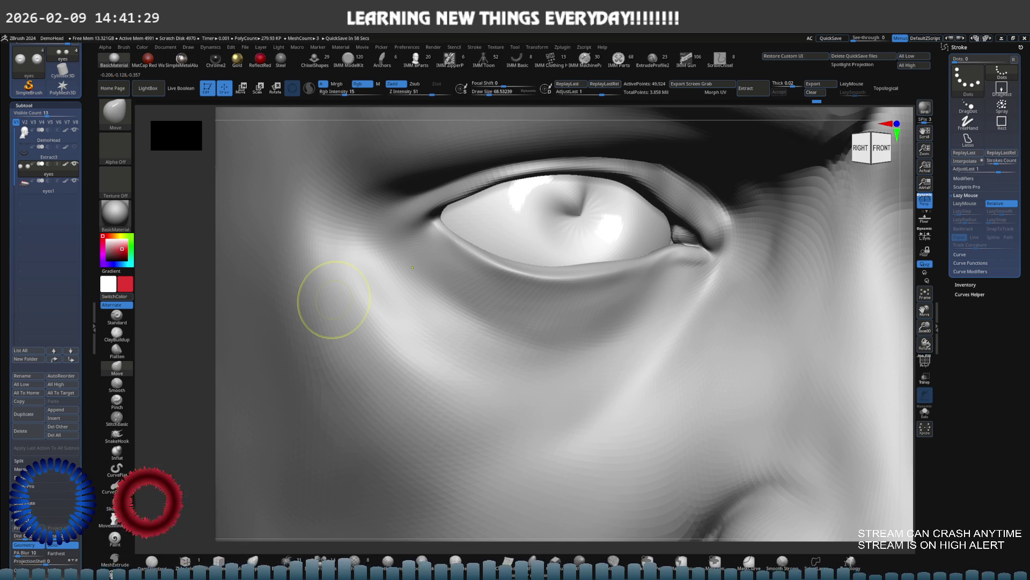
# Step: Reselect the DemoHead subtool with DamStandard and smooth the lower lid at the outer eye corner
pyautogui.press('s')
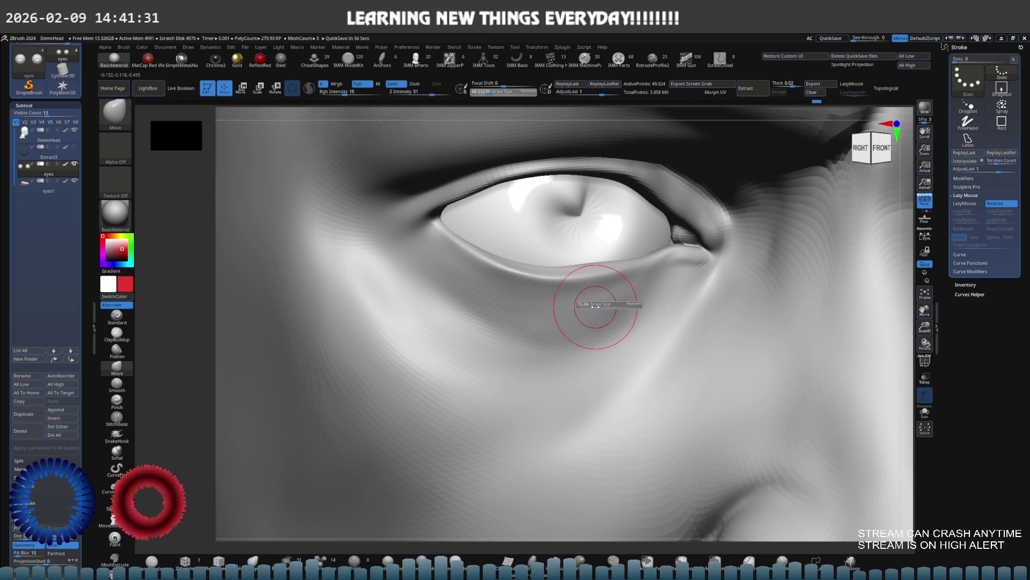
pyautogui.press('b')
pyautogui.press('c')
pyautogui.press('b')
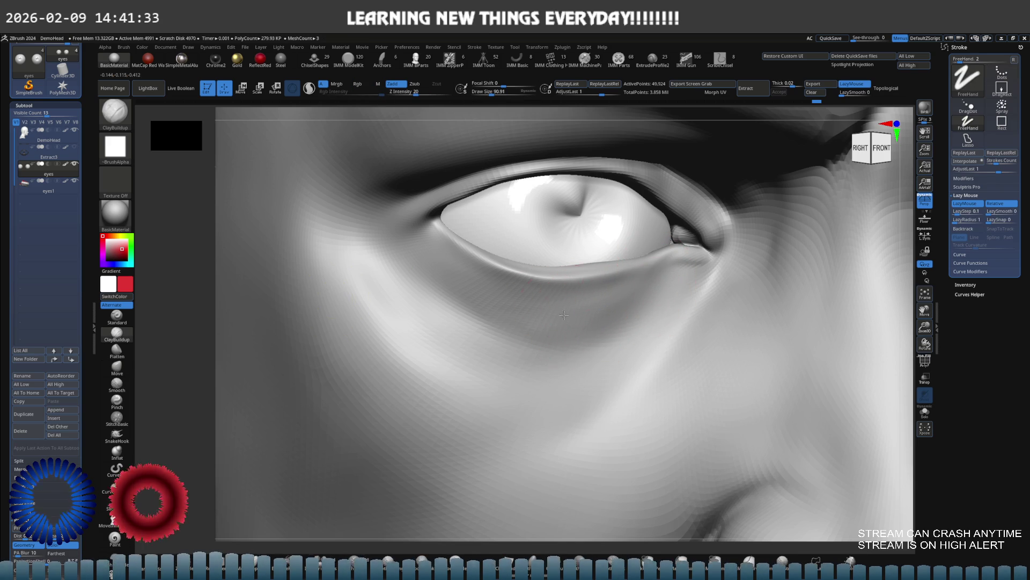
pyautogui.keyDown('alt'); pyautogui.click(572, 313); pyautogui.keyUp('alt')
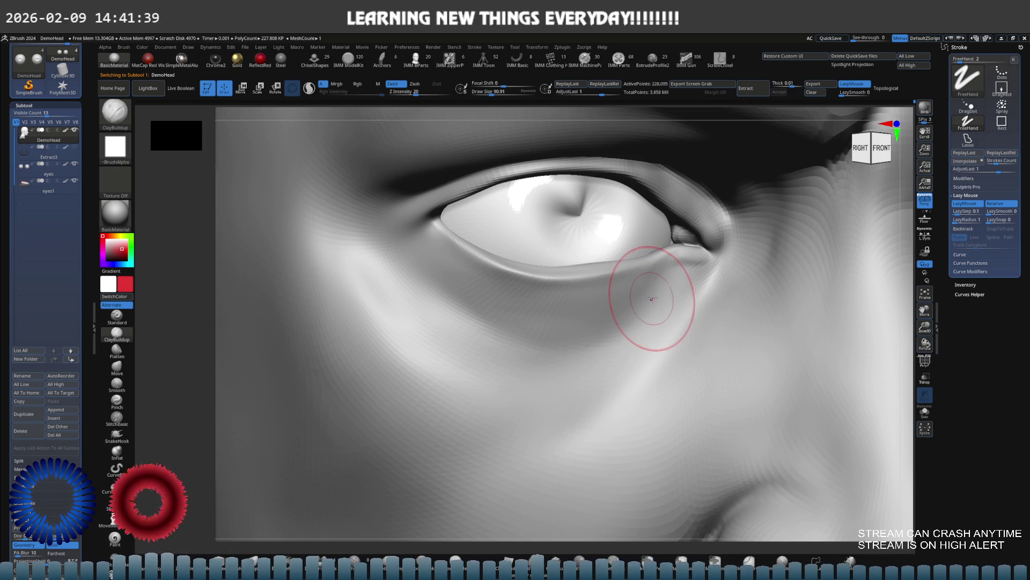
pyautogui.press('b')
pyautogui.press('d')
pyautogui.press('s')
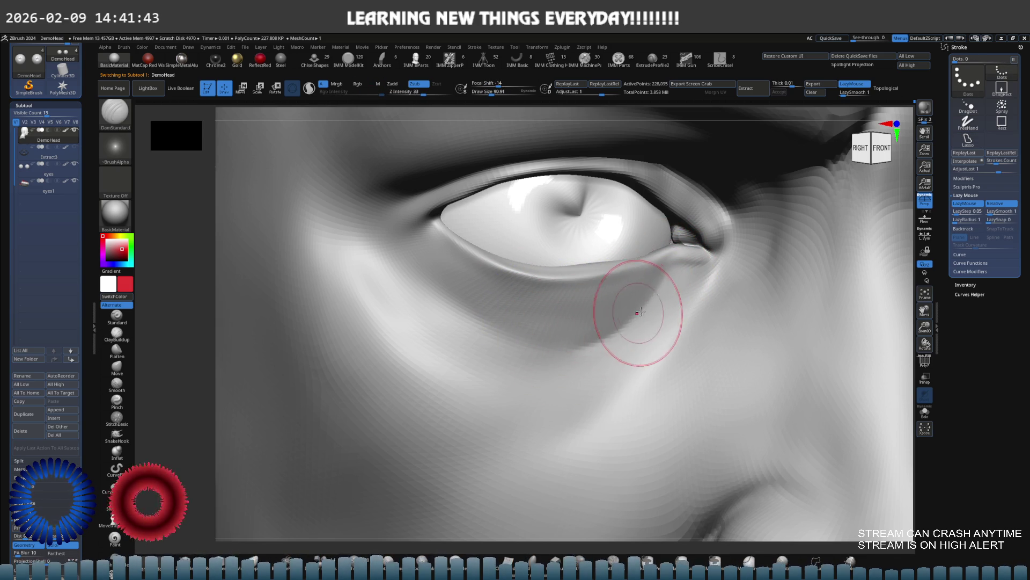
pyautogui.press('shift')
pyautogui.keyDown('shift'); pyautogui.moveTo(659, 288); pyautogui.dragTo(651, 294); pyautogui.keyUp('shift')
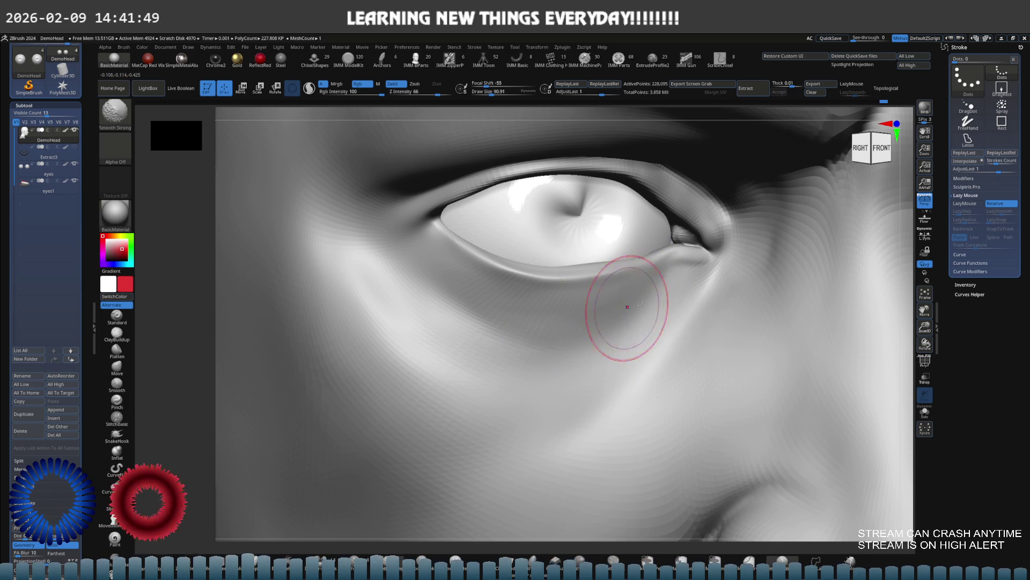
# Step: Solo the head to hide the eyeball and smooth the eyelid crease at the outer corner
pyautogui.scroll(-5, 623, 298)
pyautogui.moveTo(621, 299)
pyautogui.mouseDown(button='right')
pyautogui.moveTo(548, 299)
pyautogui.moveTo(581, 306)
pyautogui.moveTo(586, 299)
pyautogui.moveTo(509, 287)
pyautogui.moveTo(525, 299)
pyautogui.moveTo(529, 273)
pyautogui.moveTo(543, 299)
pyautogui.moveTo(582, 274)
pyautogui.mouseUp(button='right')
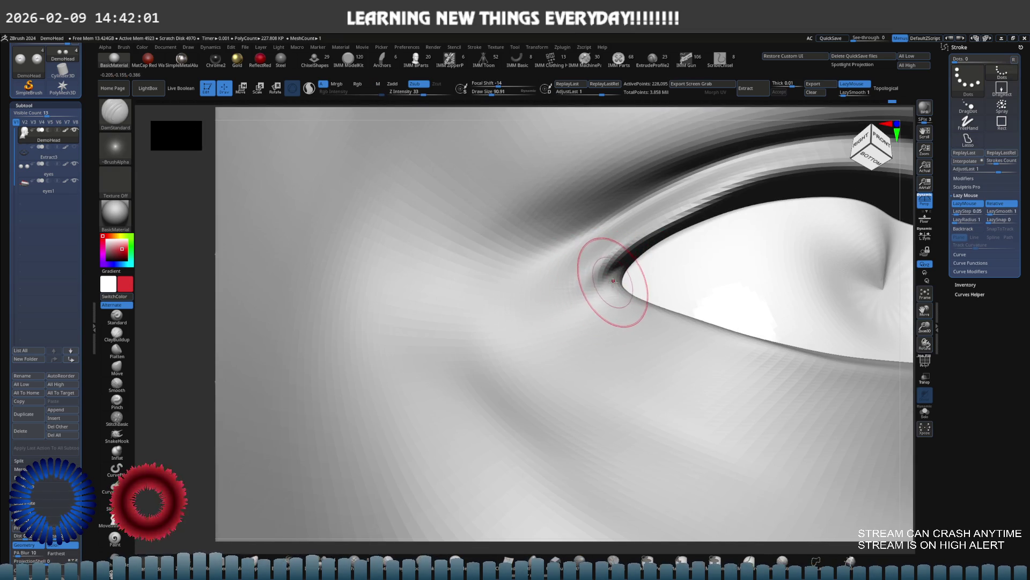
pyautogui.hotkey('ctrl', 'shift', 's')
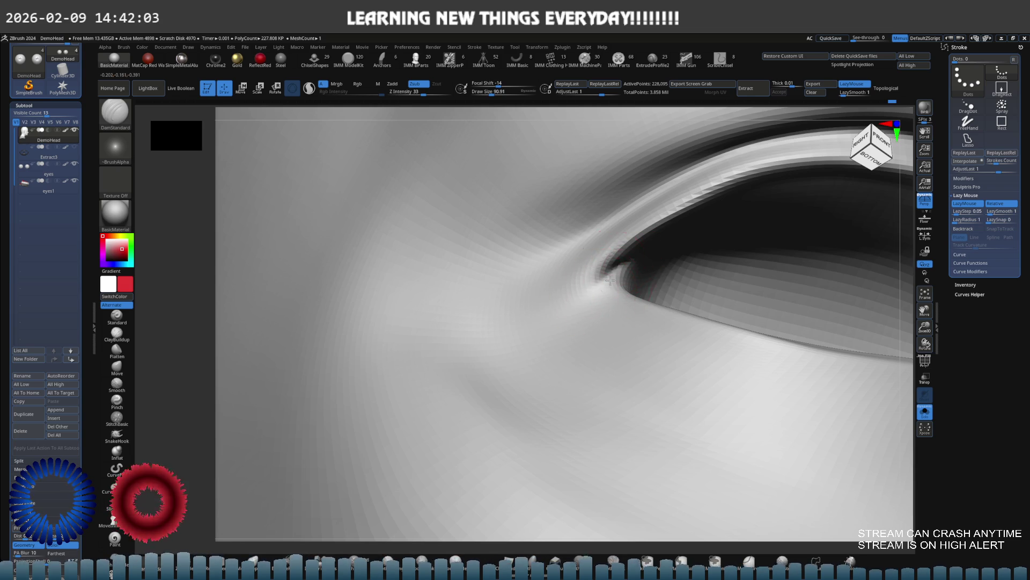
pyautogui.moveTo(630, 258); pyautogui.dragTo(606, 266, button='right')
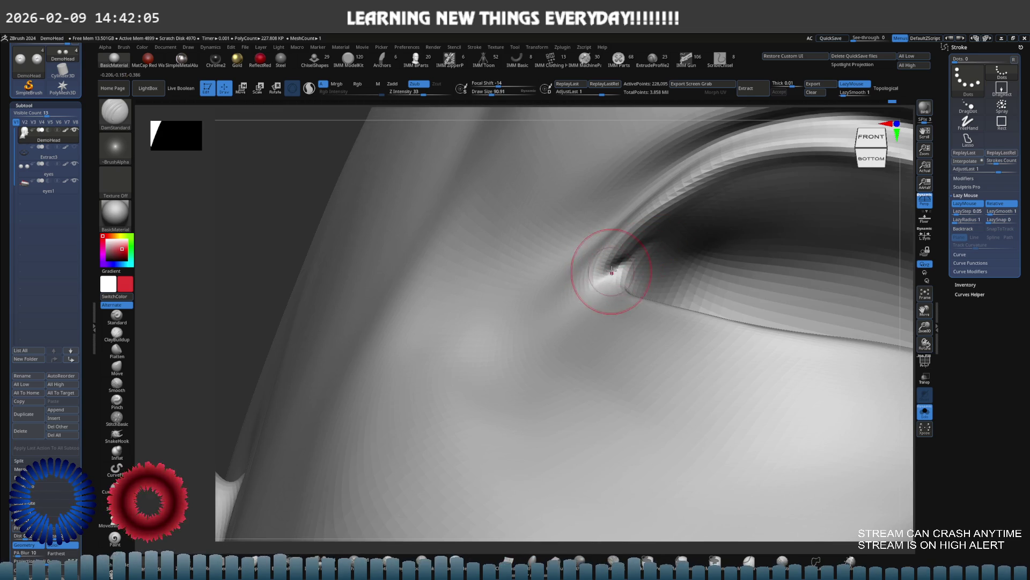
pyautogui.keyDown('shift'); pyautogui.moveTo(645, 260); pyautogui.dragTo(648, 272); pyautogui.keyUp('shift')
pyautogui.moveTo(635, 278)
pyautogui.mouseDown(button='right')
pyautogui.moveTo(595, 285)
pyautogui.moveTo(662, 258)
pyautogui.moveTo(546, 286)
pyautogui.mouseUp(button='right')
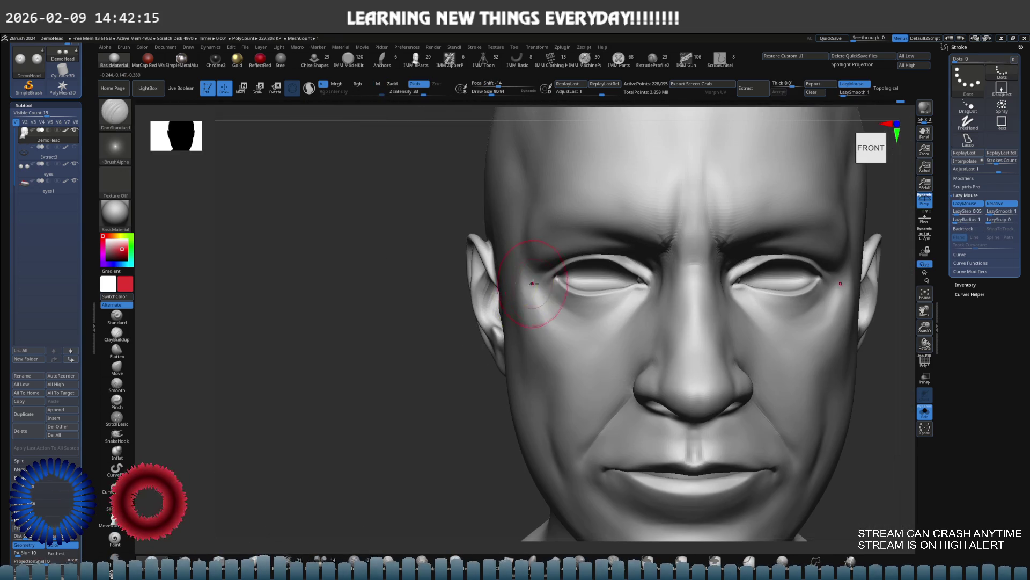
# Step: Turn Solo off to show the eyeballs, then inspect the right eye and ear
pyautogui.hotkey('ctrl', 'shift', 's')
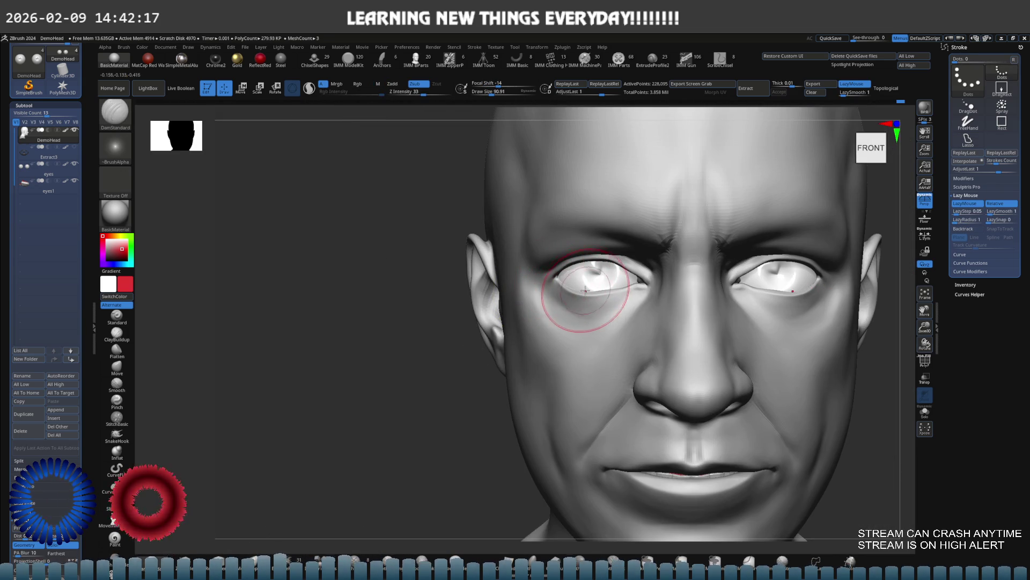
pyautogui.press('ctrl')
pyautogui.moveTo(533, 287)
pyautogui.keyDown('ctrl'); pyautogui.mouseDown(button='right')
pyautogui.moveTo(610, 277)
pyautogui.moveTo(557, 281)
pyautogui.moveTo(587, 288)
pyautogui.mouseUp(button='right'); pyautogui.keyUp('ctrl')
pyautogui.keyDown('ctrl'); pyautogui.moveTo(472, 270); pyautogui.dragTo(602, 284, button='right'); pyautogui.keyUp('ctrl')
pyautogui.press('ctrl')
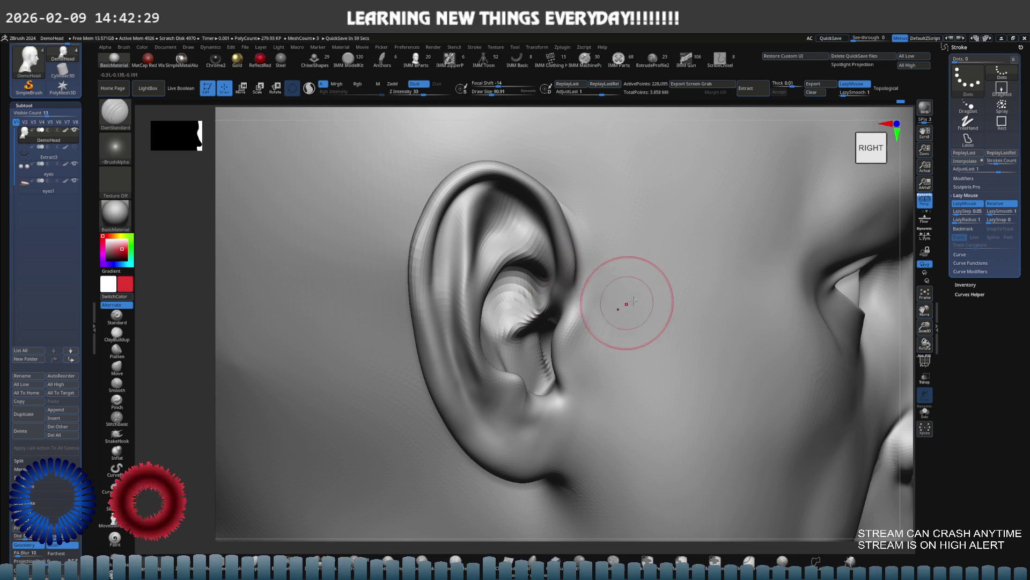
pyautogui.moveTo(655, 299)
pyautogui.keyDown('ctrl'); pyautogui.mouseDown(button='right')
pyautogui.moveTo(576, 322)
pyautogui.moveTo(539, 296)
pyautogui.mouseUp(button='right'); pyautogui.keyUp('ctrl')
# Step: Enlarge the brush, turn to a three-quarter front view, and reselect DamStandard
pyautogui.press(']')
pyautogui.moveTo(566, 350)
pyautogui.mouseDown(button='right')
pyautogui.moveTo(539, 342)
pyautogui.moveTo(563, 299)
pyautogui.moveTo(532, 327)
pyautogui.moveTo(589, 310)
pyautogui.moveTo(535, 340)
pyautogui.mouseUp(button='right')
pyautogui.press('b')
pyautogui.press('d')
pyautogui.press('s')
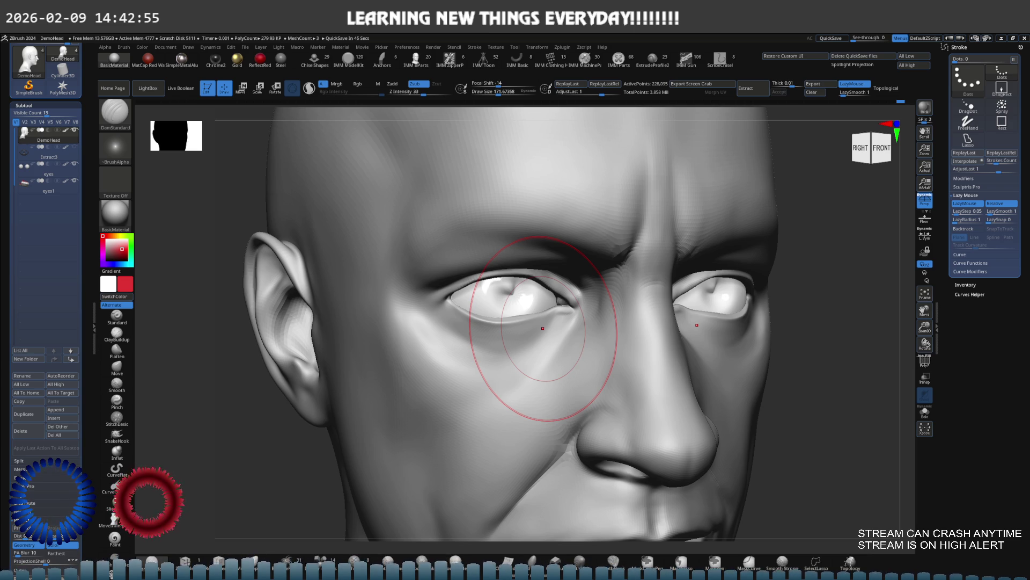
# Step: Face the head front and set ClayBuildup to about 135 to build up the cheek
pyautogui.keyDown('ctrl'); pyautogui.scroll(-3, 483, 356); pyautogui.keyUp('ctrl')
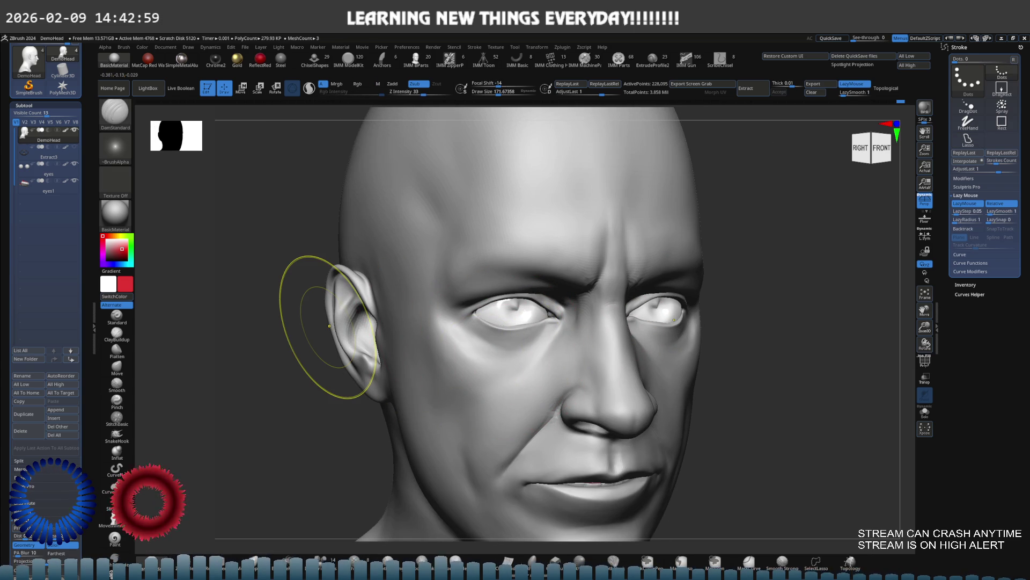
pyautogui.moveTo(329, 326)
pyautogui.mouseDown(button='right')
pyautogui.moveTo(483, 344)
pyautogui.moveTo(690, 345)
pyautogui.mouseUp(button='right')
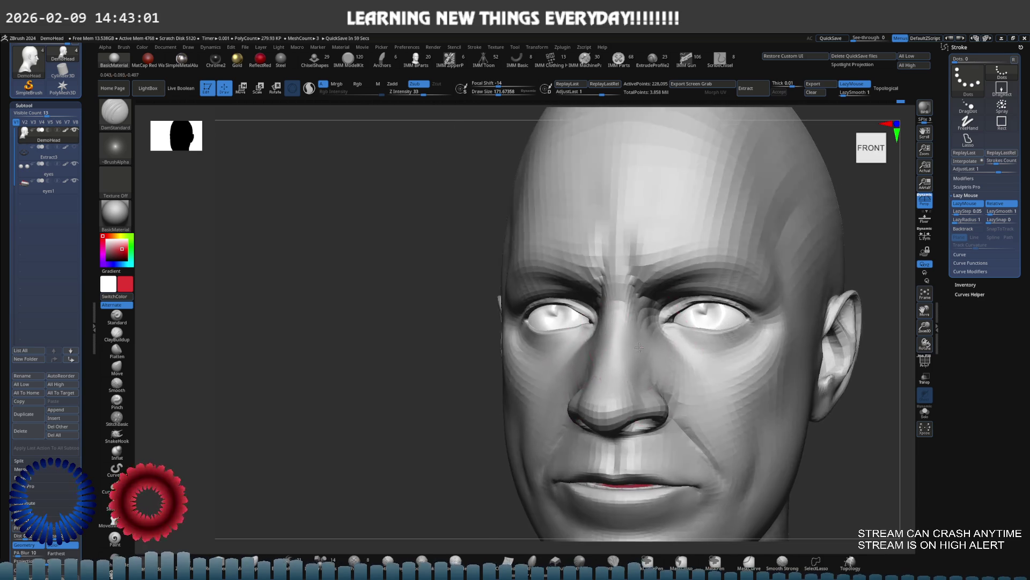
pyautogui.keyDown('ctrl'); pyautogui.scroll(3, 632, 345); pyautogui.keyUp('ctrl')
pyautogui.keyDown('ctrl'); pyautogui.scroll(2, 604, 320); pyautogui.keyUp('ctrl')
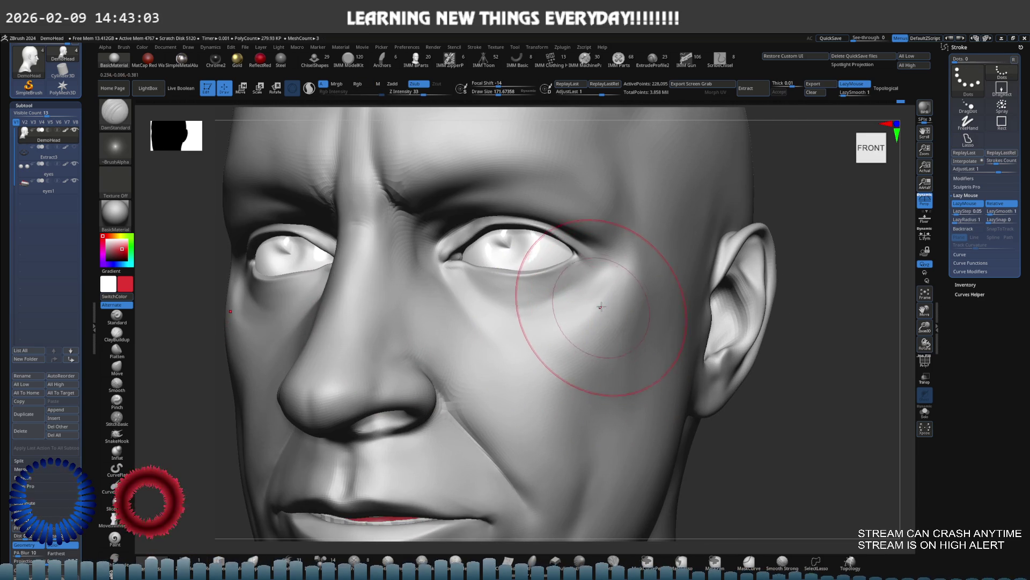
pyautogui.press('b')
pyautogui.press('c')
pyautogui.press('b')
pyautogui.press('s')
pyautogui.moveTo(621, 307); pyautogui.dragTo(631, 313)
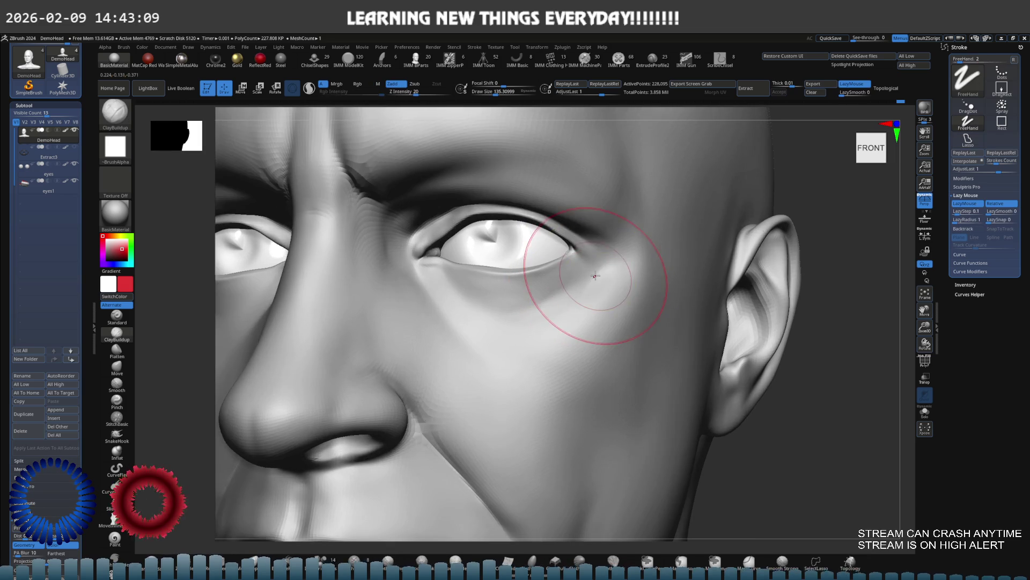
# Step: Switch back to DamStandard and smooth the built-up upper cheek below the eye
pyautogui.press('b')
pyautogui.press('d')
pyautogui.press('s')
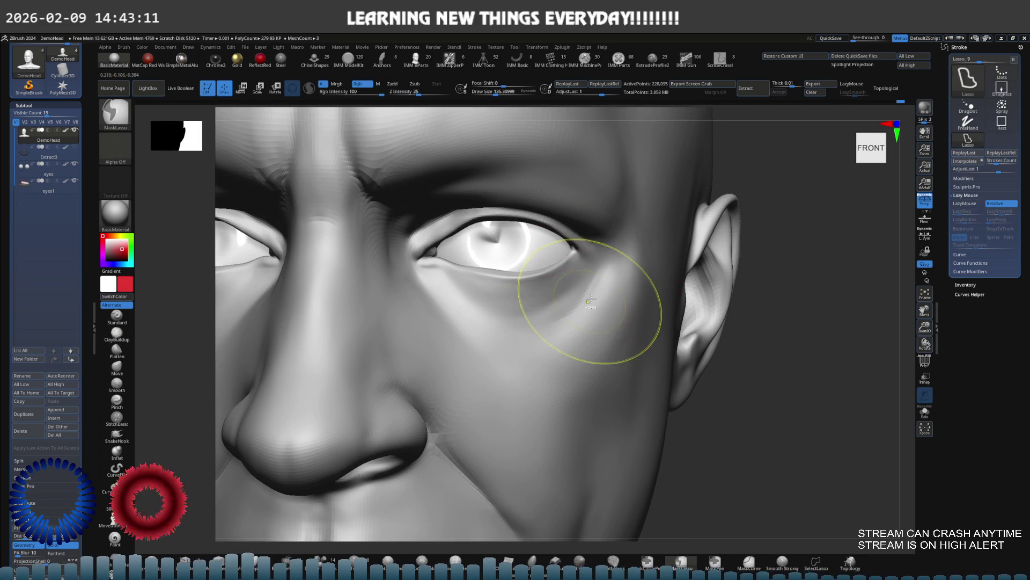
pyautogui.press('s')
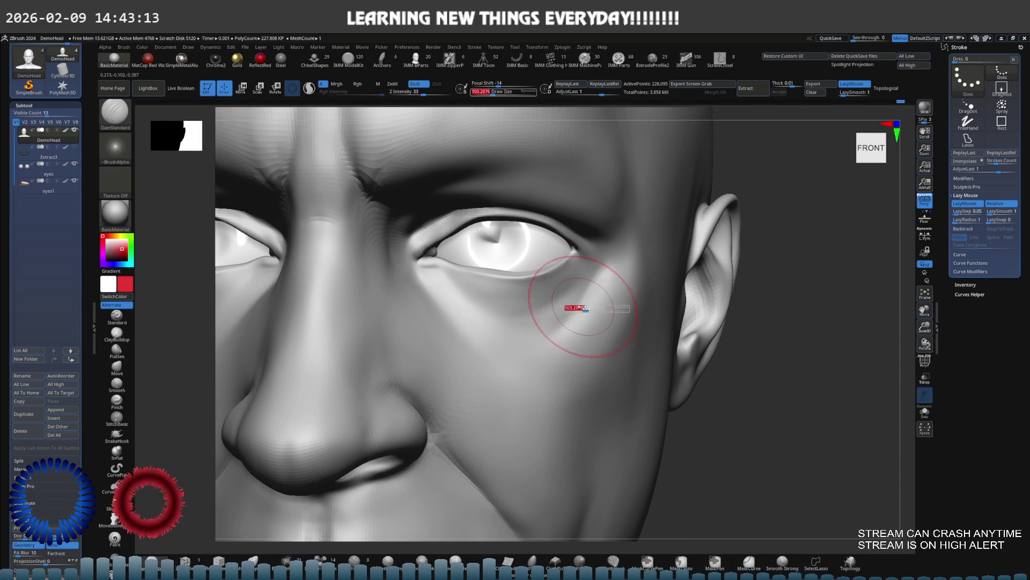
pyautogui.press('shift')
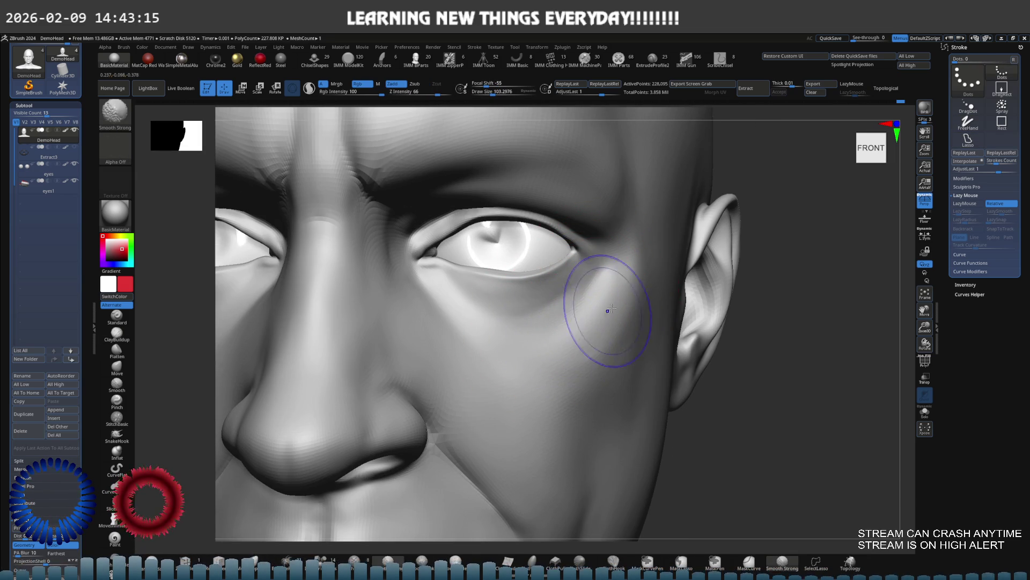
# Step: Frame the whole head, then close in on a three-quarter view of the nose
pyautogui.press('f')
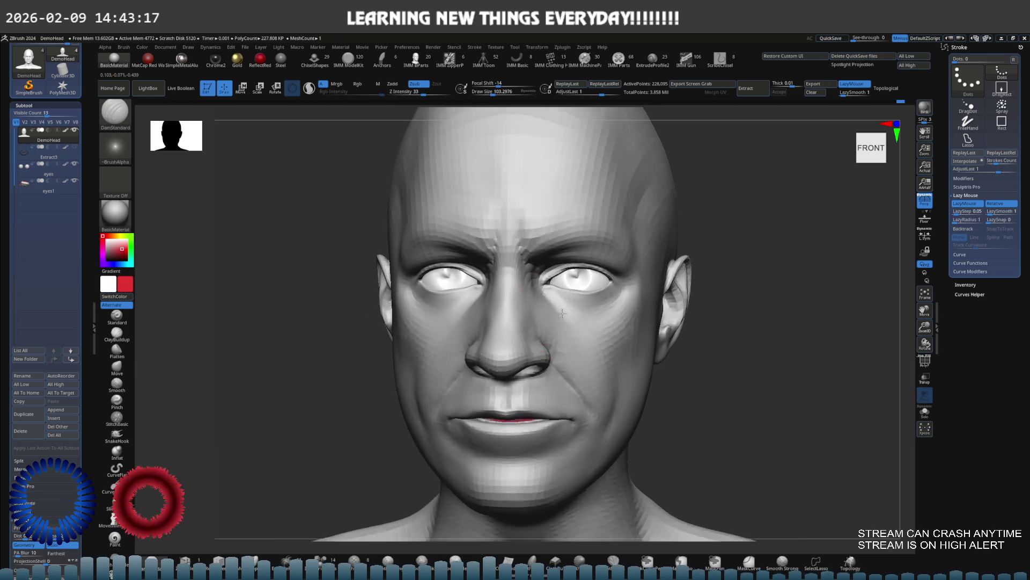
pyautogui.keyDown('ctrl'); pyautogui.moveTo(622, 316); pyautogui.dragTo(631, 313, button='right'); pyautogui.keyUp('ctrl')
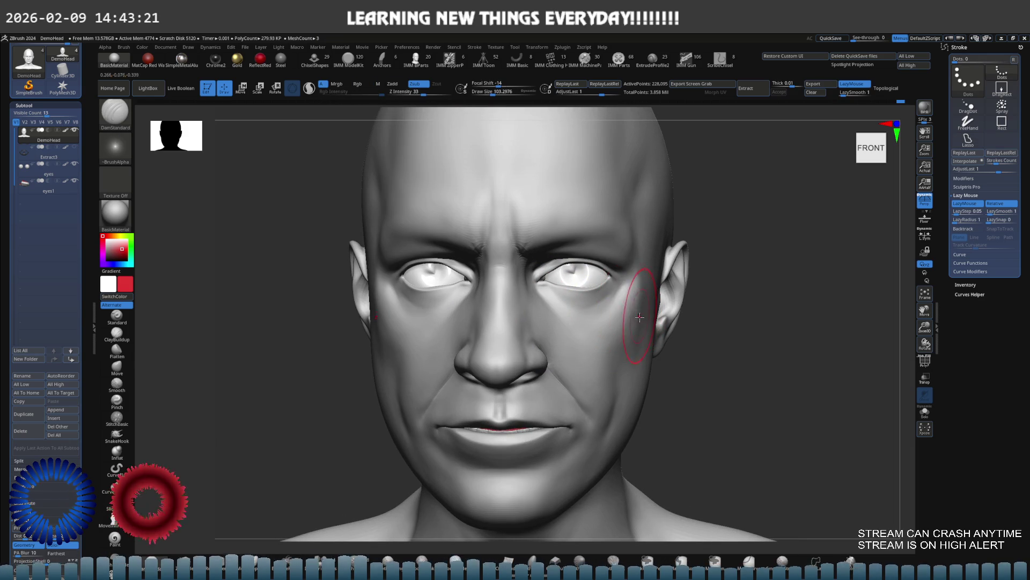
pyautogui.keyDown('ctrl'); pyautogui.moveTo(594, 333); pyautogui.dragTo(638, 328, button='right'); pyautogui.keyUp('ctrl')
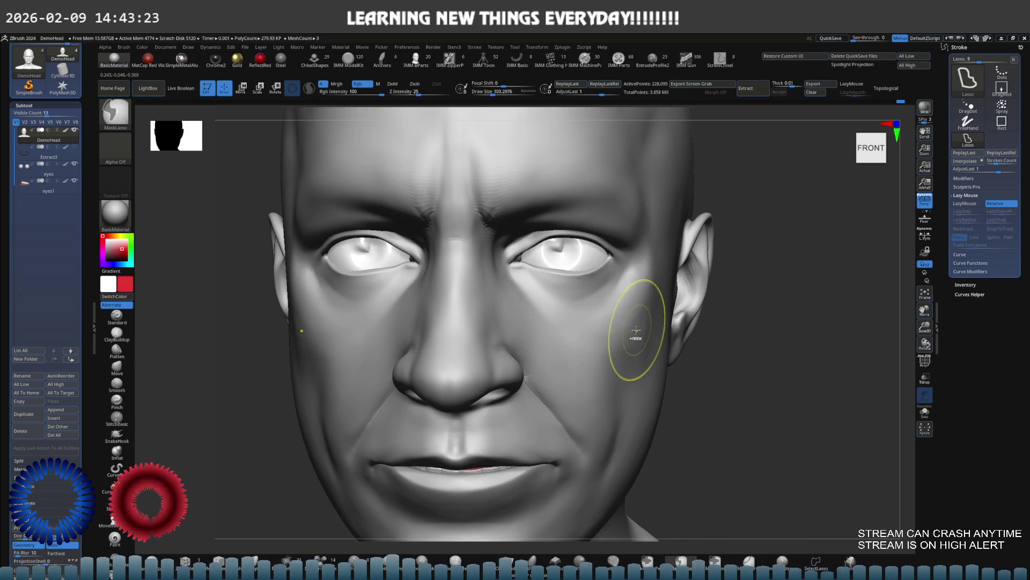
pyautogui.keyDown('alt'); pyautogui.moveTo(585, 372); pyautogui.dragTo(621, 332, button='right'); pyautogui.keyUp('alt')
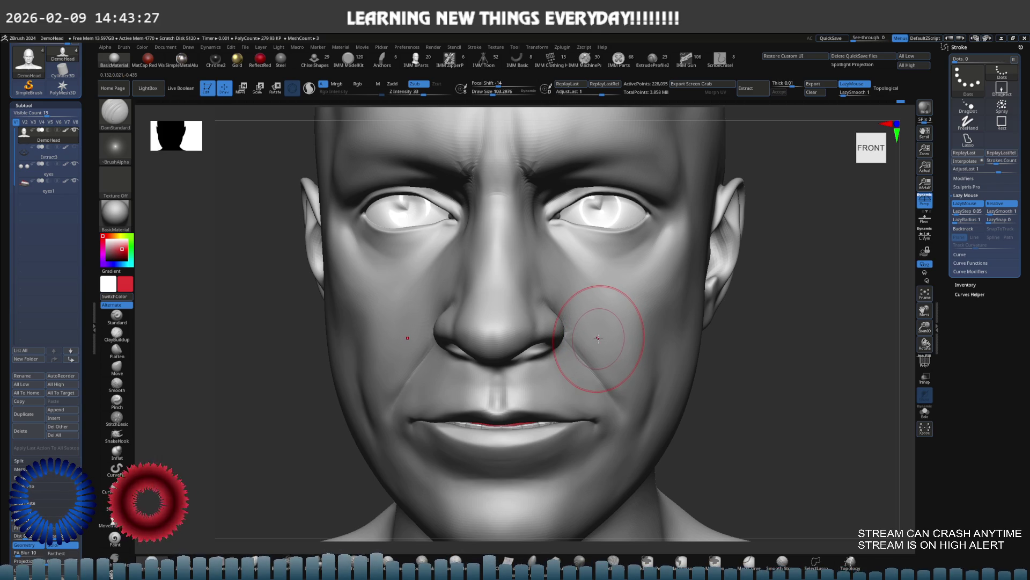
pyautogui.moveTo(597, 338)
pyautogui.mouseDown(button='right')
pyautogui.moveTo(691, 322)
pyautogui.moveTo(601, 324)
pyautogui.moveTo(632, 317)
pyautogui.mouseUp(button='right')
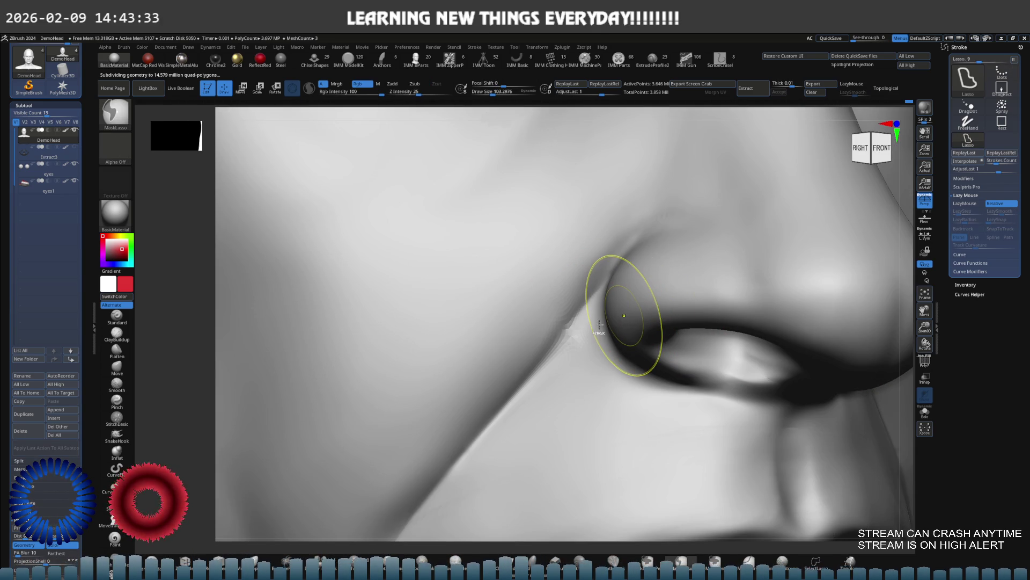
# Step: Close in on the nostril and smooth the crease where the nostril wing meets the cheek
pyautogui.keyDown('ctrl'); pyautogui.moveTo(575, 335); pyautogui.dragTo(579, 320, button='right'); pyautogui.keyUp('ctrl')
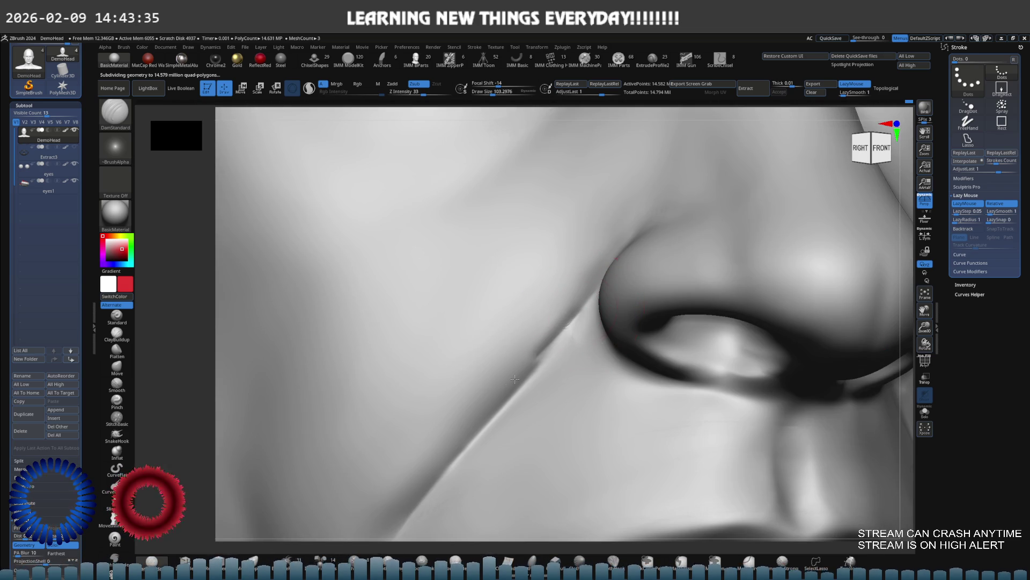
pyautogui.press('ctrl')
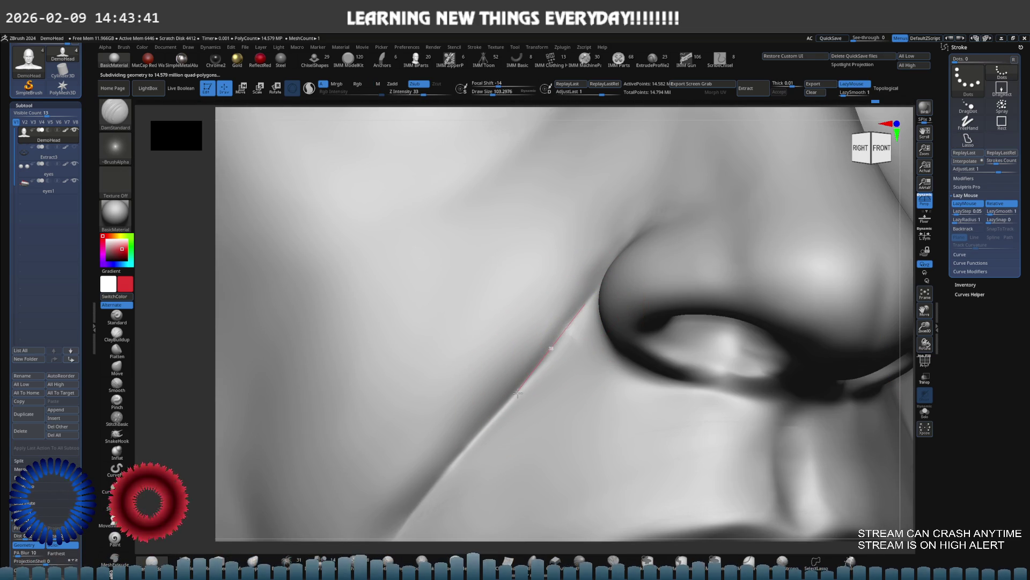
pyautogui.moveTo(520, 386)
pyautogui.mouseDown(button='right')
pyautogui.moveTo(587, 327)
pyautogui.moveTo(570, 341)
pyautogui.mouseUp(button='right')
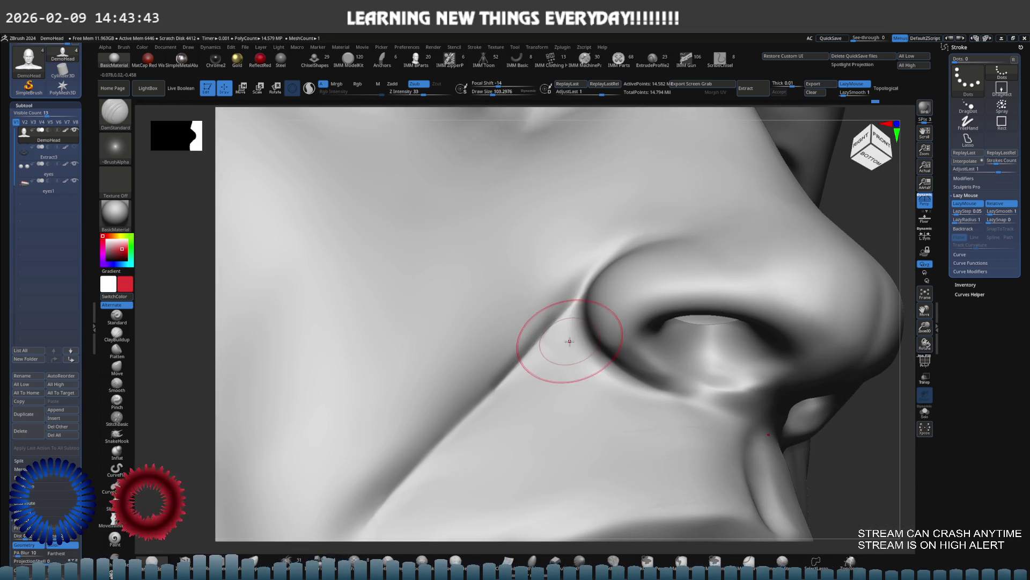
pyautogui.press('shift')
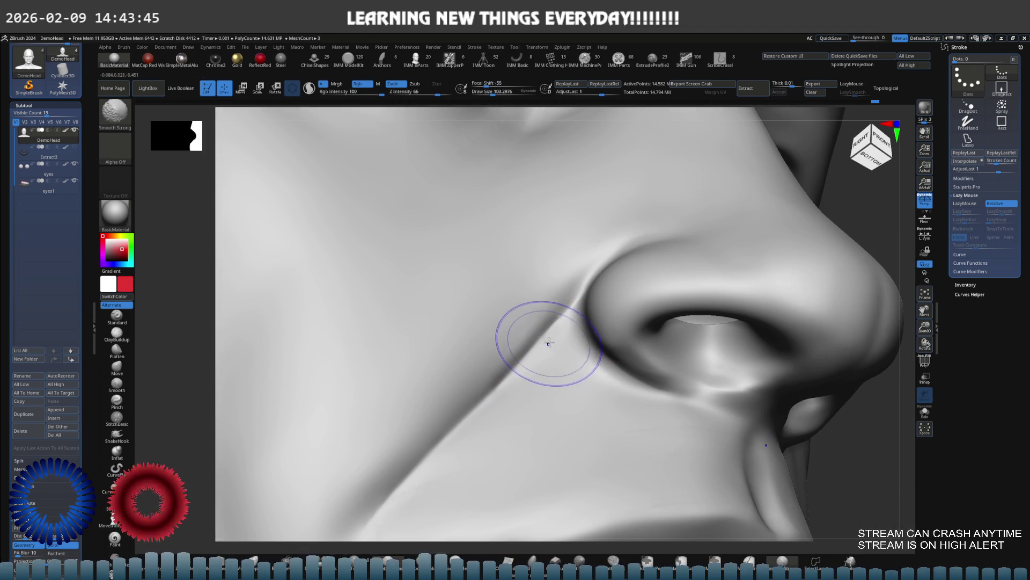
pyautogui.moveTo(528, 332)
pyautogui.keyDown('shift'); pyautogui.mouseDown(button='right')
pyautogui.moveTo(540, 322)
pyautogui.moveTo(494, 334)
pyautogui.moveTo(549, 329)
pyautogui.moveTo(534, 323)
pyautogui.moveTo(517, 341)
pyautogui.moveTo(564, 322)
pyautogui.moveTo(537, 339)
pyautogui.moveTo(494, 322)
pyautogui.moveTo(563, 311)
pyautogui.moveTo(555, 348)
pyautogui.moveTo(526, 336)
pyautogui.moveTo(516, 357)
pyautogui.moveTo(523, 309)
pyautogui.moveTo(561, 317)
pyautogui.moveTo(531, 364)
pyautogui.moveTo(537, 343)
pyautogui.mouseUp(button='right'); pyautogui.keyUp('shift')
pyautogui.press('f')
pyautogui.press('ctrl')
pyautogui.press('ctrl')
# Step: Raise the head's subdivision level and orbit to check the nostril crease from below
pyautogui.hotkey('ctrl', 'd')
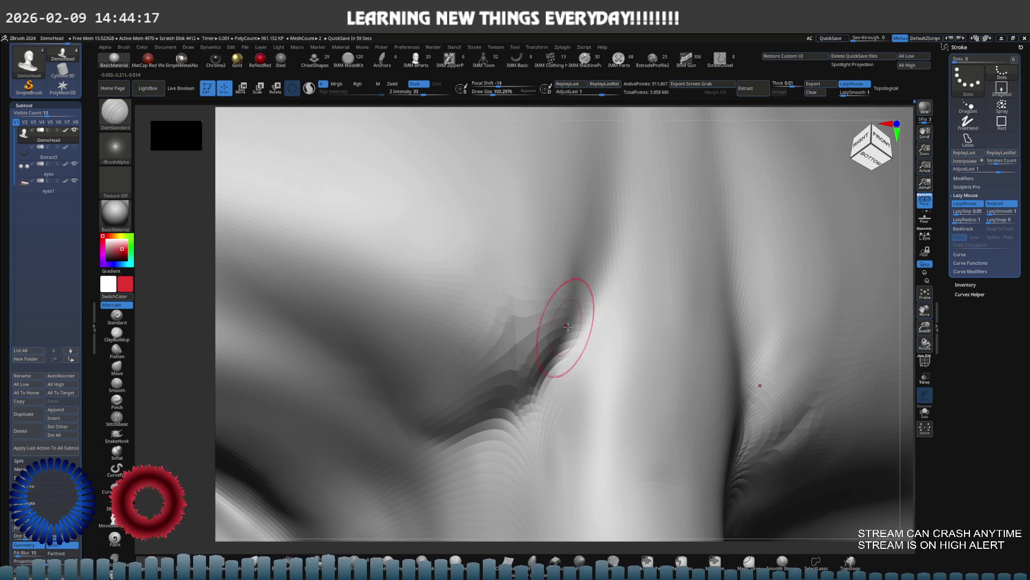
pyautogui.scroll(-2, 578, 322)
pyautogui.scroll(4, 531, 333)
pyautogui.scroll(-3, 563, 322)
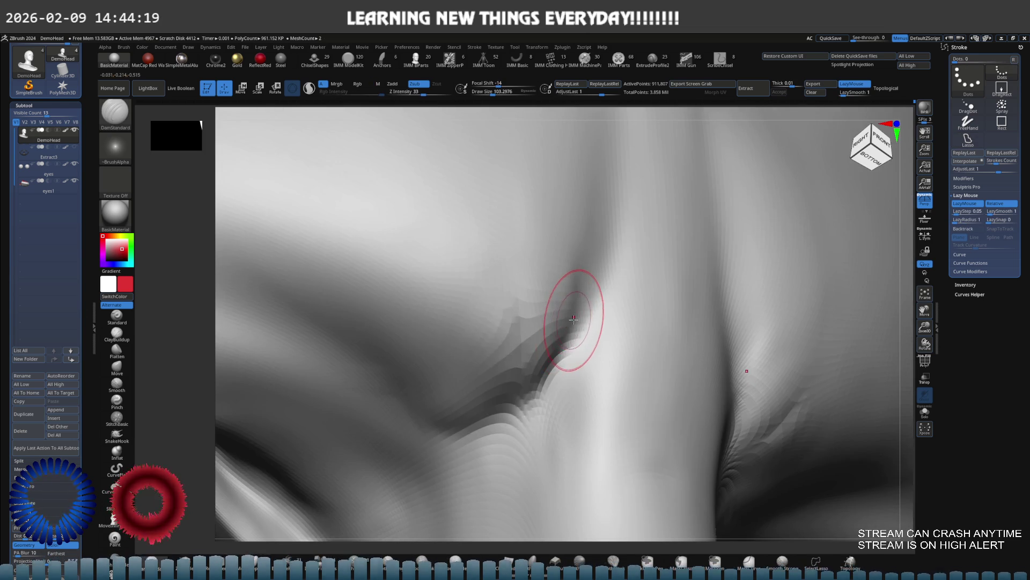
pyautogui.scroll(4, 528, 328)
pyautogui.scroll(-4, 526, 327)
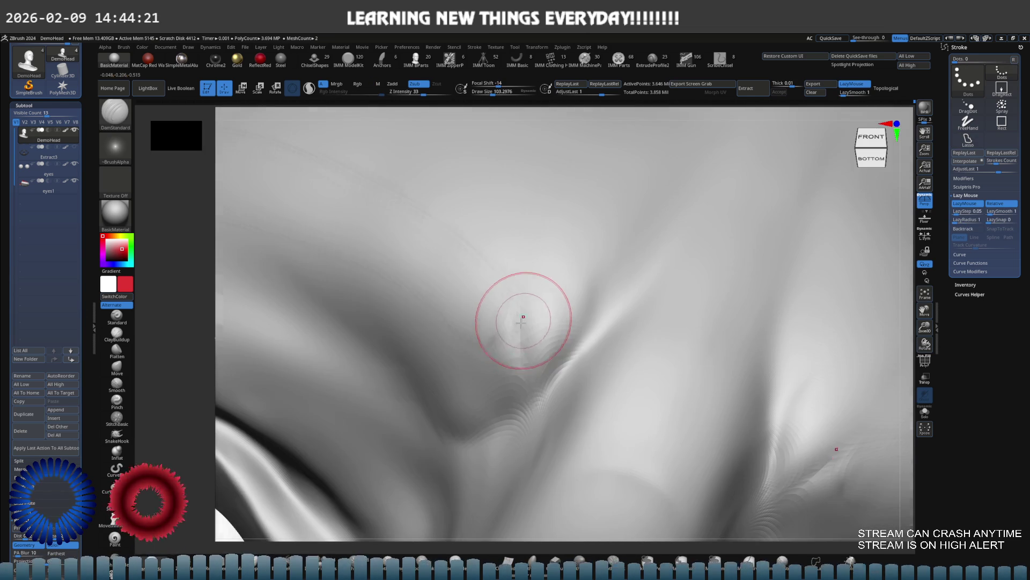
pyautogui.scroll(4, 519, 359)
pyautogui.scroll(-4, 519, 358)
pyautogui.scroll(4, 504, 343)
pyautogui.scroll(-4, 474, 338)
pyautogui.press('ctrl')
pyautogui.scroll(-3, 461, 338)
pyautogui.scroll(4, 483, 322)
pyautogui.scroll(-3, 603, 304)
pyautogui.scroll(3, 614, 313)
pyautogui.moveTo(614, 313)
pyautogui.mouseDown(button='right')
pyautogui.moveTo(587, 322)
pyautogui.moveTo(593, 301)
pyautogui.moveTo(580, 303)
pyautogui.moveTo(593, 345)
pyautogui.moveTo(615, 351)
pyautogui.mouseUp(button='right')
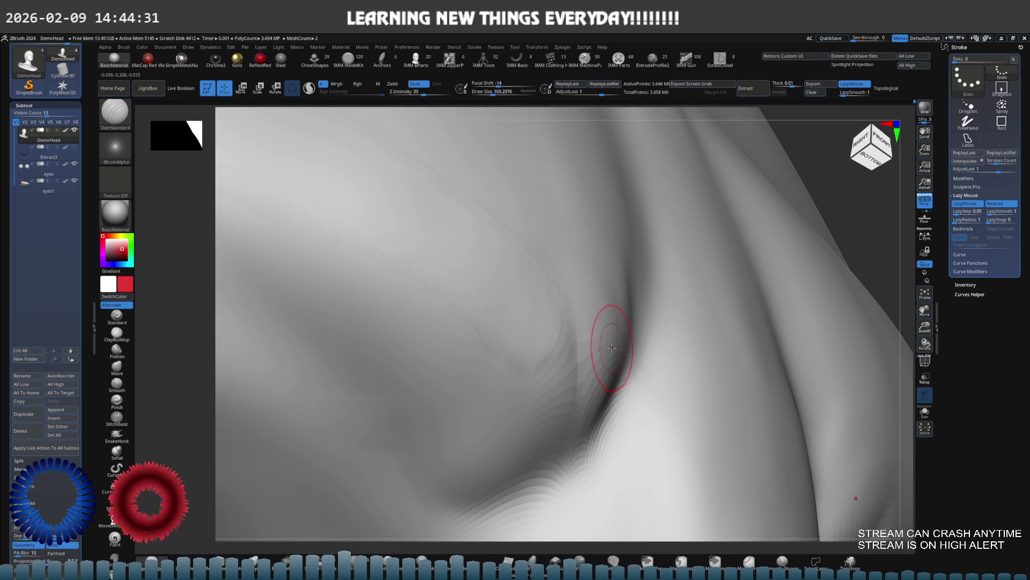
# Step: Orbit to a side profile of nose and lips, drop a subdivision level and select the Move brush
pyautogui.press('f')
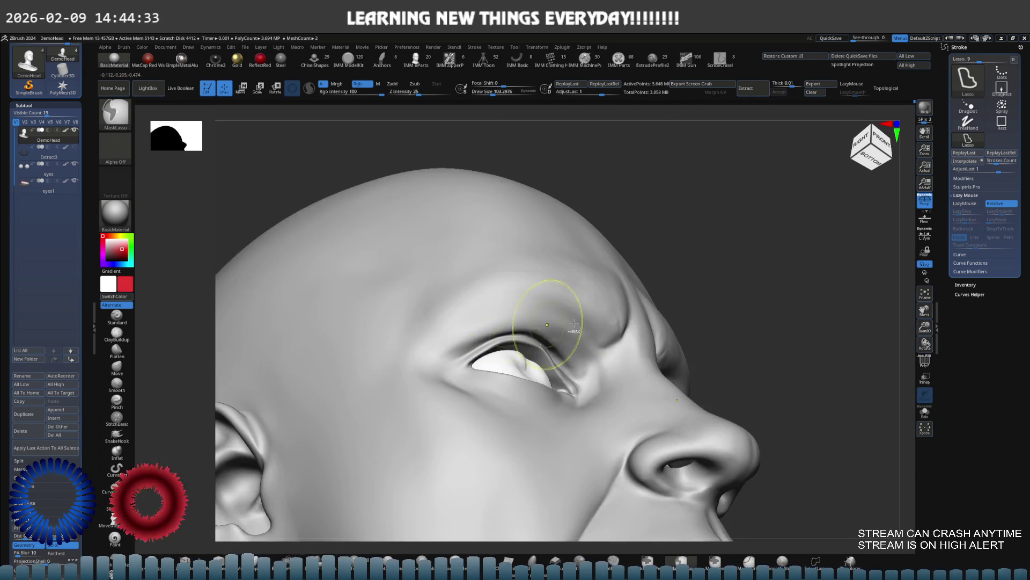
pyautogui.scroll(3, 515, 302)
pyautogui.moveTo(462, 322)
pyautogui.mouseDown(button='right')
pyautogui.moveTo(476, 349)
pyautogui.moveTo(560, 349)
pyautogui.mouseUp(button='right')
pyautogui.press('f')
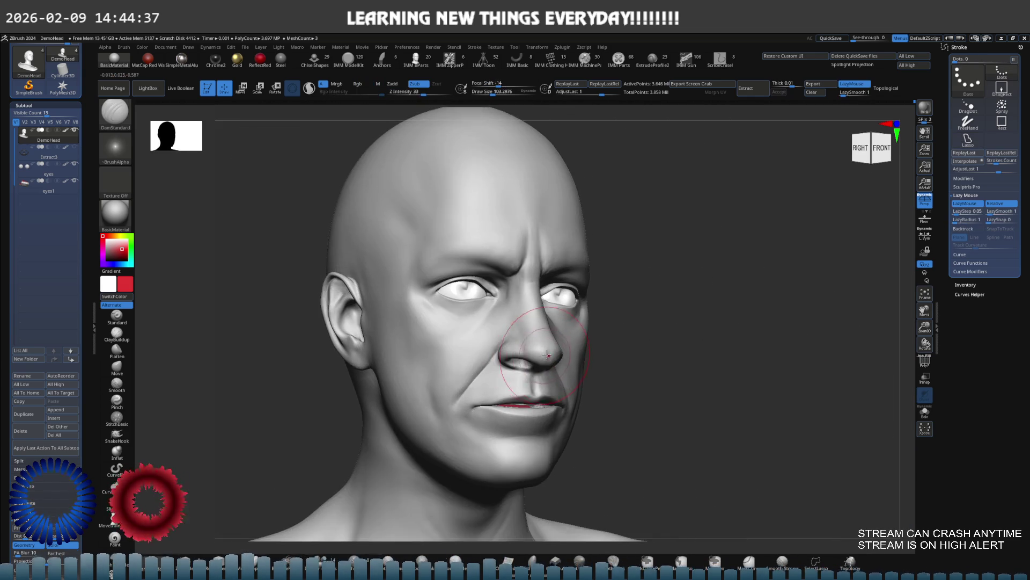
pyautogui.moveTo(600, 342); pyautogui.dragTo(604, 353, button='right')
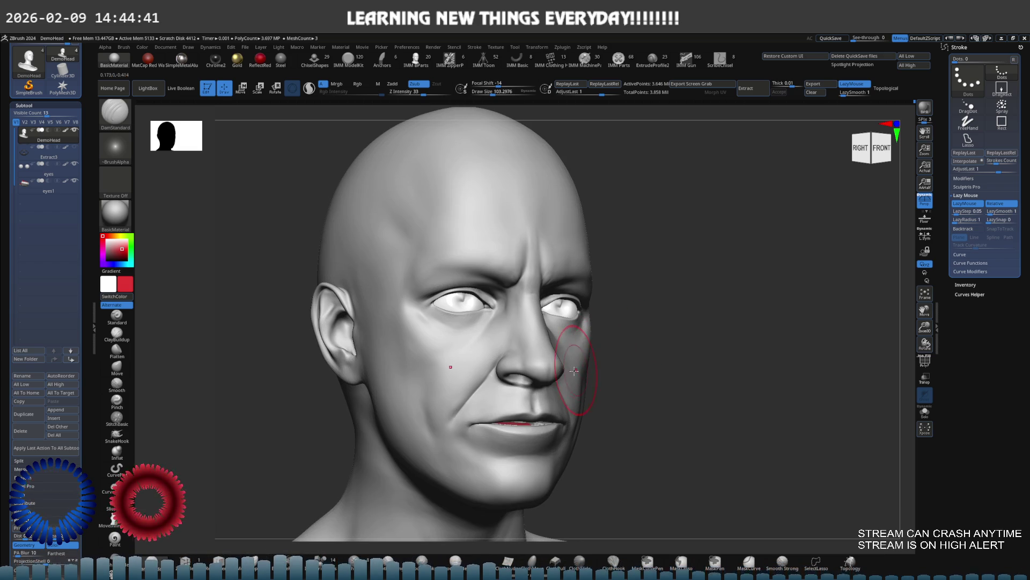
pyautogui.moveTo(524, 412); pyautogui.dragTo(605, 363, button='right')
pyautogui.hotkey('shift', 'd')
pyautogui.press('s')
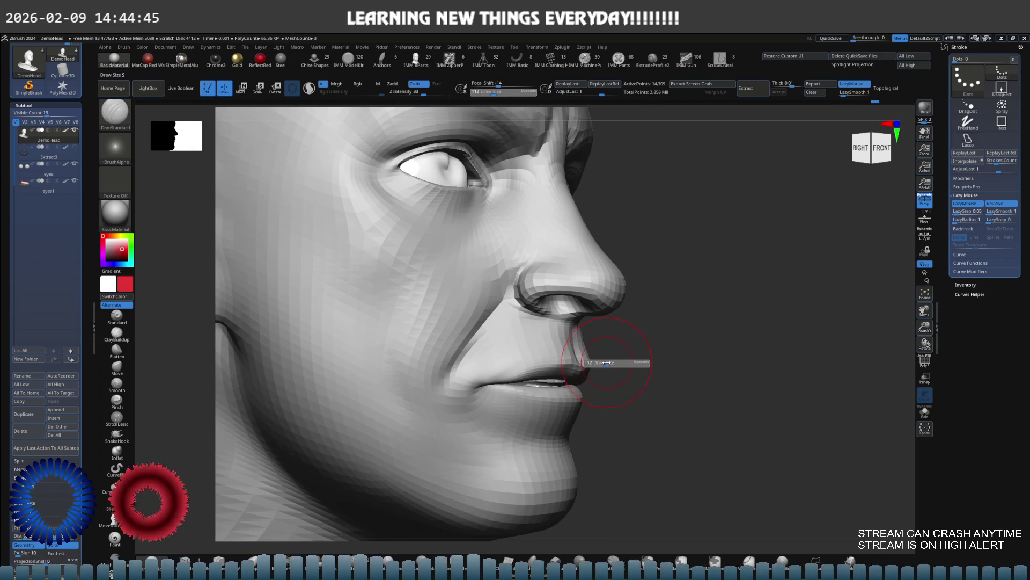
pyautogui.press('b')
pyautogui.press('m')
pyautogui.press('v')
# Step: Hide the DemoHead mesh to reveal the teeth and gums, and set the brush size to about 352
pyautogui.moveTo(552, 372)
pyautogui.keyDown('shift'); pyautogui.mouseDown(button='right')
pyautogui.moveTo(561, 349)
pyautogui.moveTo(551, 367)
pyautogui.moveTo(564, 368)
pyautogui.mouseUp(button='right'); pyautogui.keyUp('shift')
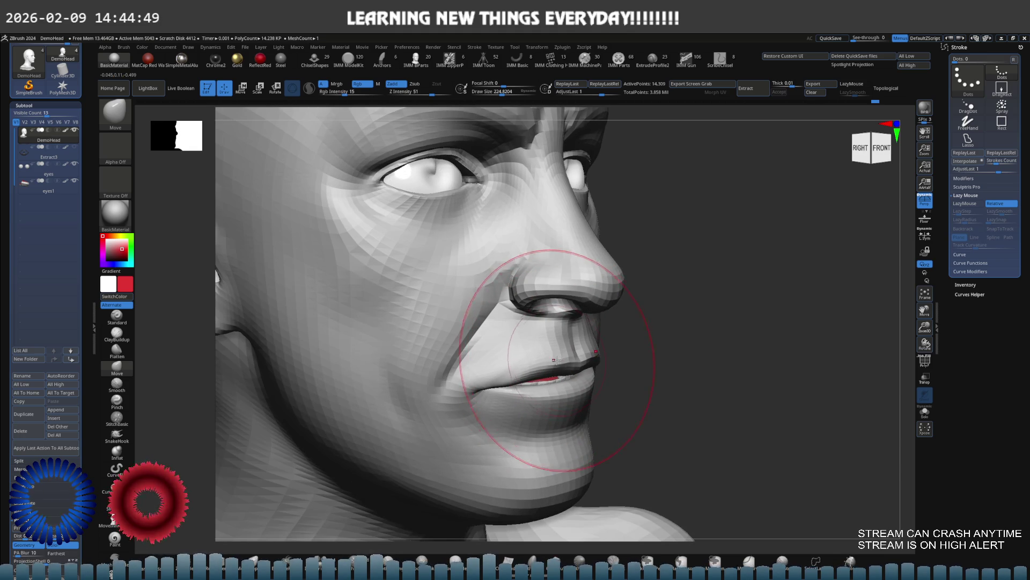
pyautogui.keyDown('ctrl'); pyautogui.keyDown('shift'); pyautogui.click(567, 365); pyautogui.keyUp('shift'); pyautogui.keyUp('ctrl')
pyautogui.press('s')
pyautogui.moveTo(581, 361); pyautogui.dragTo(569, 365)
pyautogui.moveTo(561, 363)
pyautogui.mouseDown(button='right')
pyautogui.moveTo(587, 365)
pyautogui.moveTo(571, 364)
pyautogui.moveTo(596, 342)
pyautogui.moveTo(609, 351)
pyautogui.mouseUp(button='right')
pyautogui.press('s')
pyautogui.moveTo(596, 353); pyautogui.dragTo(618, 353)
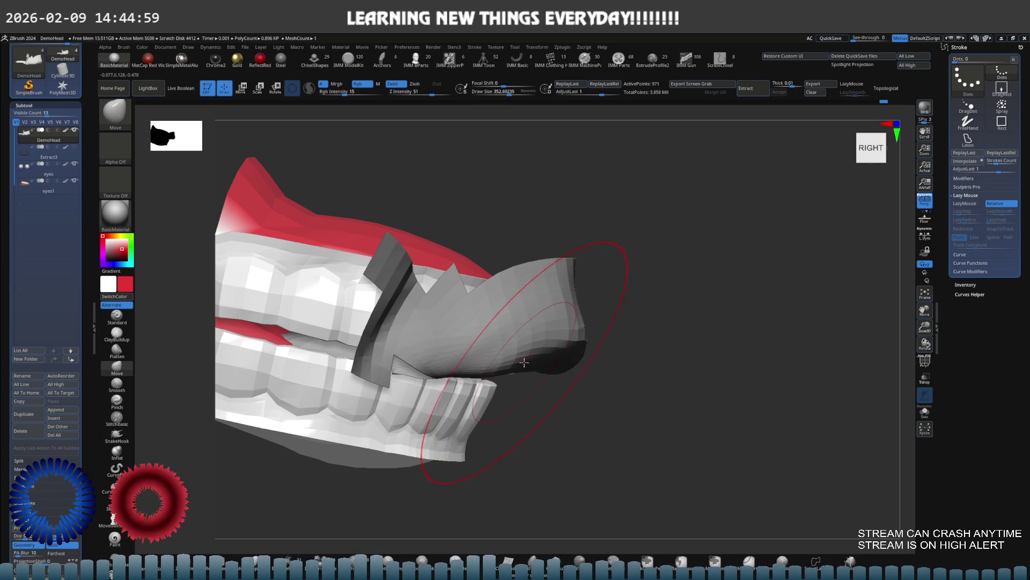
# Step: Orbit around the teeth piece, then unhide the full head and turn it to face front
pyautogui.moveTo(516, 363); pyautogui.dragTo(380, 368, button='right')
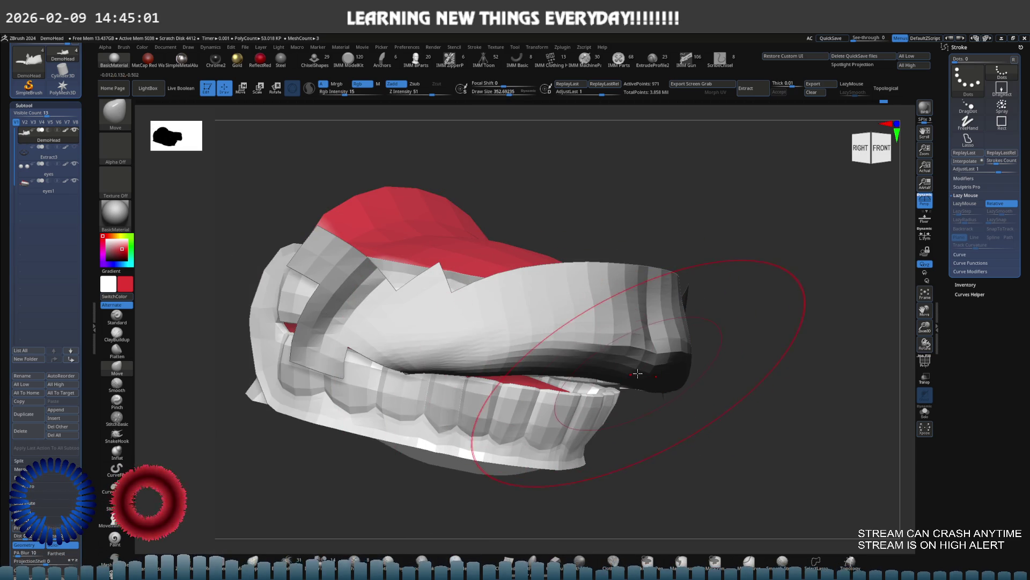
pyautogui.moveTo(629, 372); pyautogui.dragTo(625, 363, button='right')
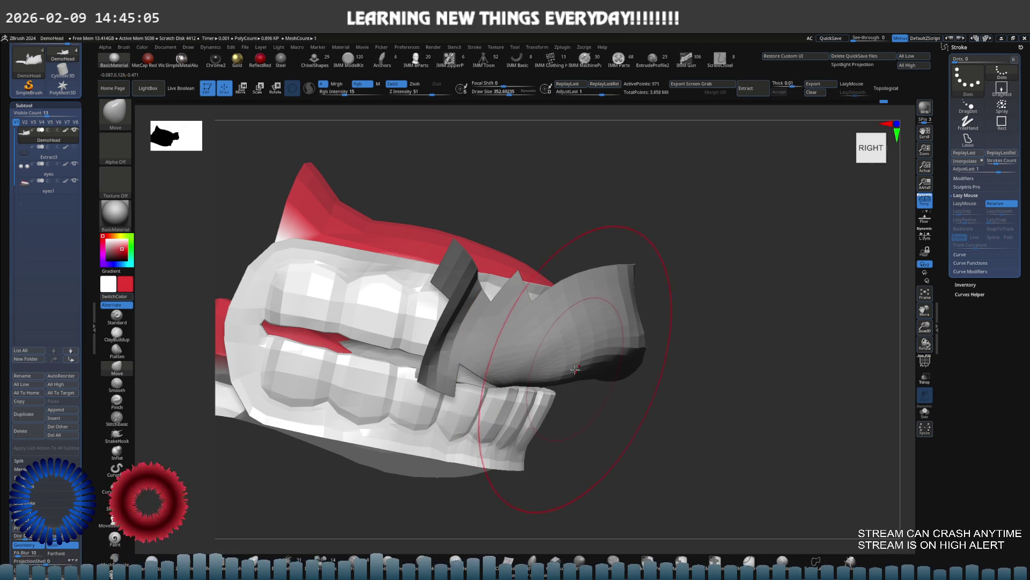
pyautogui.keyDown('ctrl'); pyautogui.keyDown('shift'); pyautogui.click(713, 375); pyautogui.keyUp('shift'); pyautogui.keyUp('ctrl')
pyautogui.moveTo(616, 356)
pyautogui.mouseDown(button='right')
pyautogui.moveTo(582, 365)
pyautogui.moveTo(641, 338)
pyautogui.moveTo(612, 364)
pyautogui.moveTo(643, 342)
pyautogui.mouseUp(button='right')
# Step: Raise the head a subdivision level and shrink the brush to about 135
pyautogui.press('d')
pyautogui.press('d')
pyautogui.press('s')
pyautogui.moveTo(643, 342); pyautogui.dragTo(631, 342)
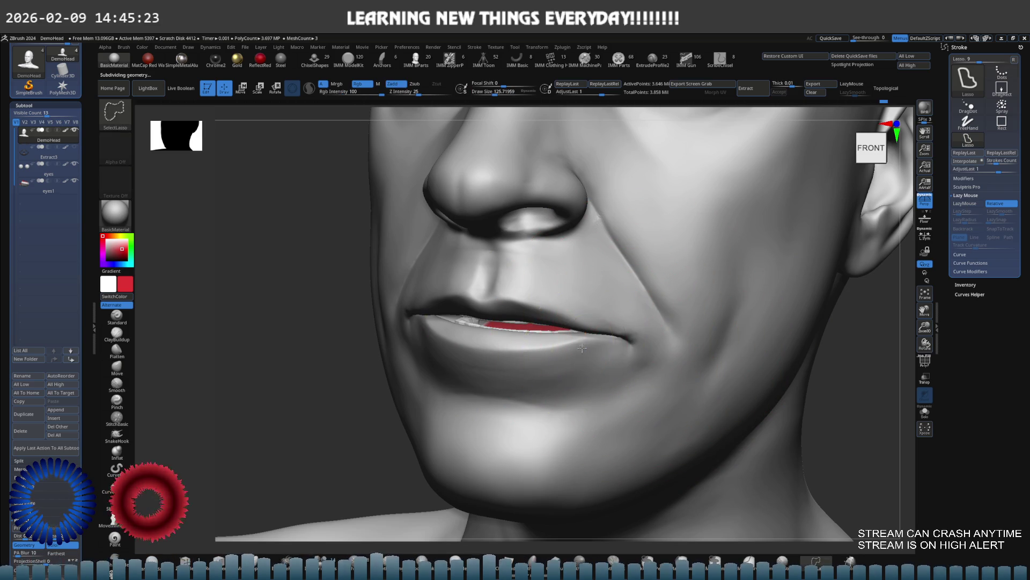
# Step: Hide the lip skin to expose the teeth and set the brush size to about 79
pyautogui.keyDown('ctrl'); pyautogui.keyDown('alt'); pyautogui.keyDown('shift'); pyautogui.click(593, 333); pyautogui.keyUp('shift'); pyautogui.keyUp('alt'); pyautogui.keyUp('ctrl')
pyautogui.keyDown('ctrl'); pyautogui.moveTo(564, 363); pyautogui.dragTo(607, 365, button='right'); pyautogui.keyUp('ctrl')
pyautogui.keyDown('ctrl'); pyautogui.moveTo(575, 345); pyautogui.dragTo(603, 342, button='right'); pyautogui.keyUp('ctrl')
pyautogui.press('s')
pyautogui.moveTo(603, 342); pyautogui.dragTo(597, 340)
# Step: Build up the lip surface at the mouth corner with ClayBuildup and smooth it with Smooth Strong
pyautogui.press('b')
pyautogui.press('c')
pyautogui.press('b')
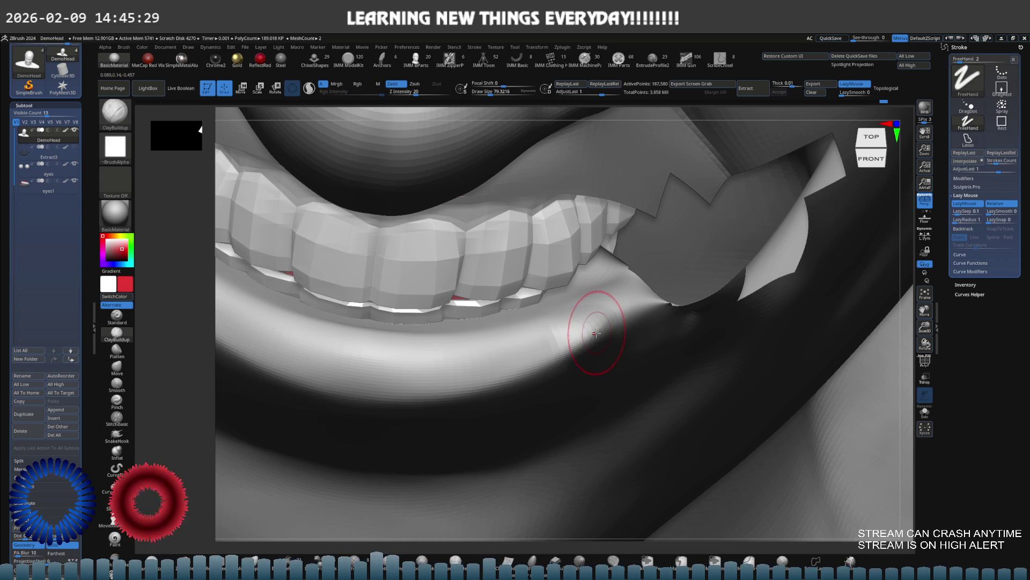
pyautogui.moveTo(592, 346)
pyautogui.mouseDown(button='right')
pyautogui.moveTo(599, 304)
pyautogui.moveTo(671, 287)
pyautogui.moveTo(603, 336)
pyautogui.mouseUp(button='right')
pyautogui.press('ctrl')
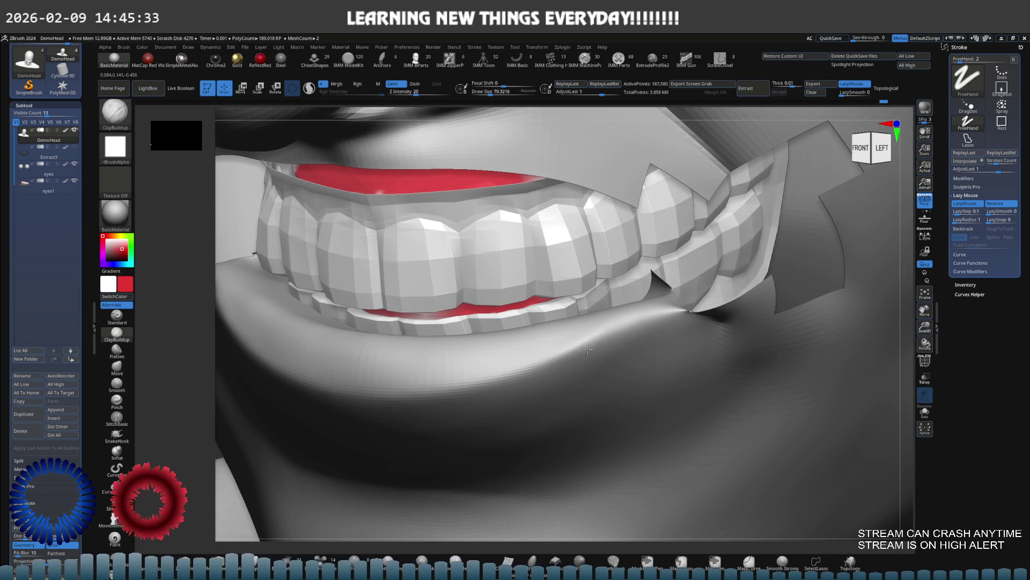
pyautogui.press('s')
pyautogui.moveTo(617, 306)
pyautogui.mouseDown(button='right')
pyautogui.moveTo(648, 325)
pyautogui.moveTo(637, 306)
pyautogui.moveTo(631, 313)
pyautogui.mouseUp(button='right')
pyautogui.press('shift')
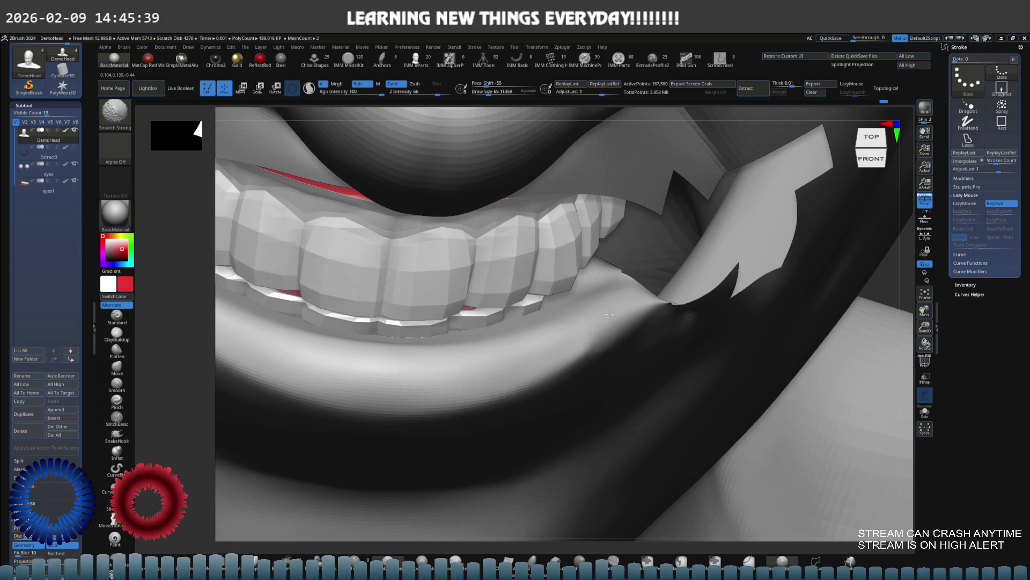
pyautogui.moveTo(585, 368); pyautogui.dragTo(563, 362, button='right')
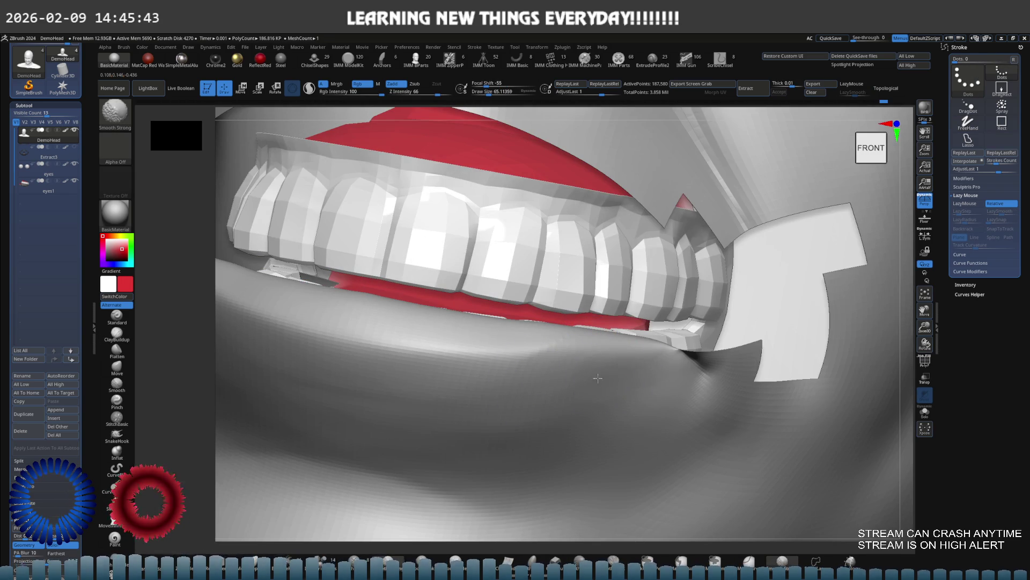
pyautogui.moveTo(547, 375)
pyautogui.mouseDown(button='right')
pyautogui.moveTo(542, 361)
pyautogui.moveTo(541, 385)
pyautogui.moveTo(560, 329)
pyautogui.mouseUp(button='right')
pyautogui.press('shift')
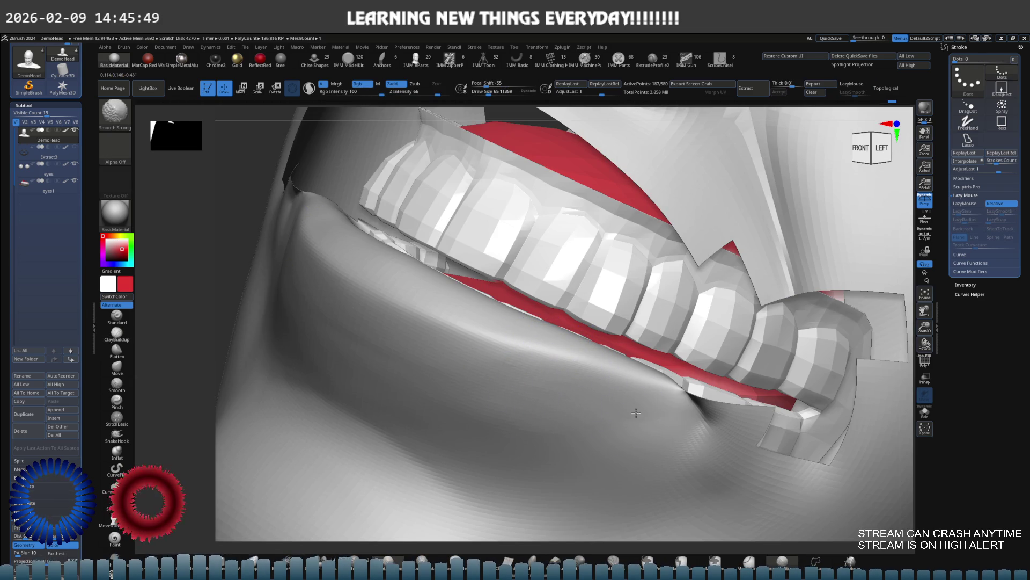
pyautogui.keyDown('shift'); pyautogui.moveTo(652, 407); pyautogui.dragTo(635, 414, button='right'); pyautogui.keyUp('shift')
pyautogui.moveTo(619, 371); pyautogui.dragTo(616, 393, button='right')
# Step: Switch to Move, lasso-isolate the lower lip strip, and drop to the lowest subdivision level
pyautogui.press('s')
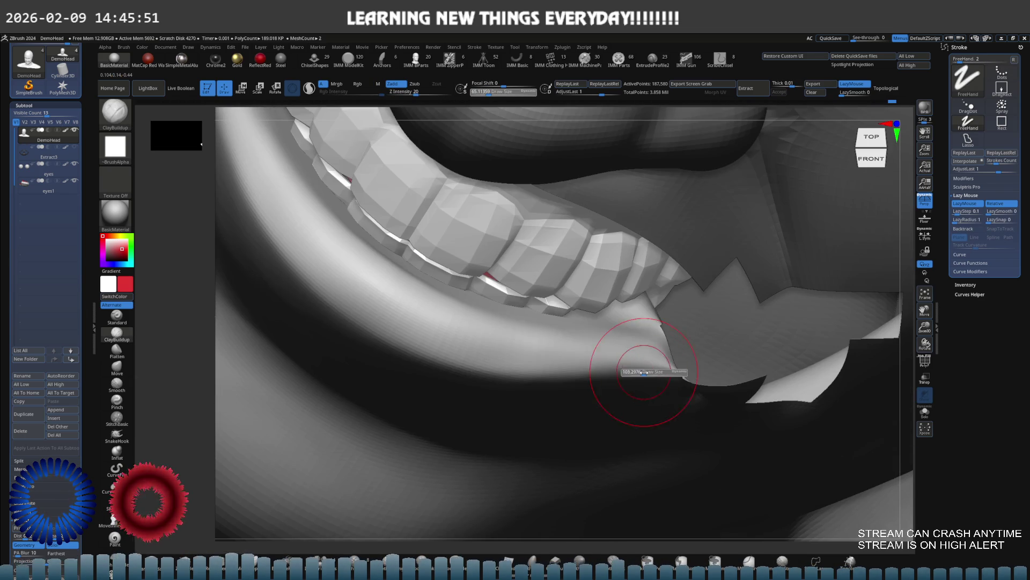
pyautogui.press('b')
pyautogui.press('m')
pyautogui.press('v')
pyautogui.moveTo(623, 354)
pyautogui.mouseDown(button='right')
pyautogui.moveTo(617, 359)
pyautogui.moveTo(635, 334)
pyautogui.mouseUp(button='right')
pyautogui.moveTo(635, 333)
pyautogui.keyDown('ctrl'); pyautogui.keyDown('shift'); pyautogui.mouseDown()
pyautogui.moveTo(553, 371)
pyautogui.moveTo(640, 356)
pyautogui.mouseUp(); pyautogui.keyUp('shift'); pyautogui.keyUp('ctrl')
pyautogui.moveTo(640, 355)
pyautogui.keyDown('ctrl'); pyautogui.mouseDown(button='right')
pyautogui.moveTo(642, 367)
pyautogui.moveTo(650, 354)
pyautogui.mouseUp(button='right'); pyautogui.keyUp('ctrl')
pyautogui.hotkey('shift', 'd')
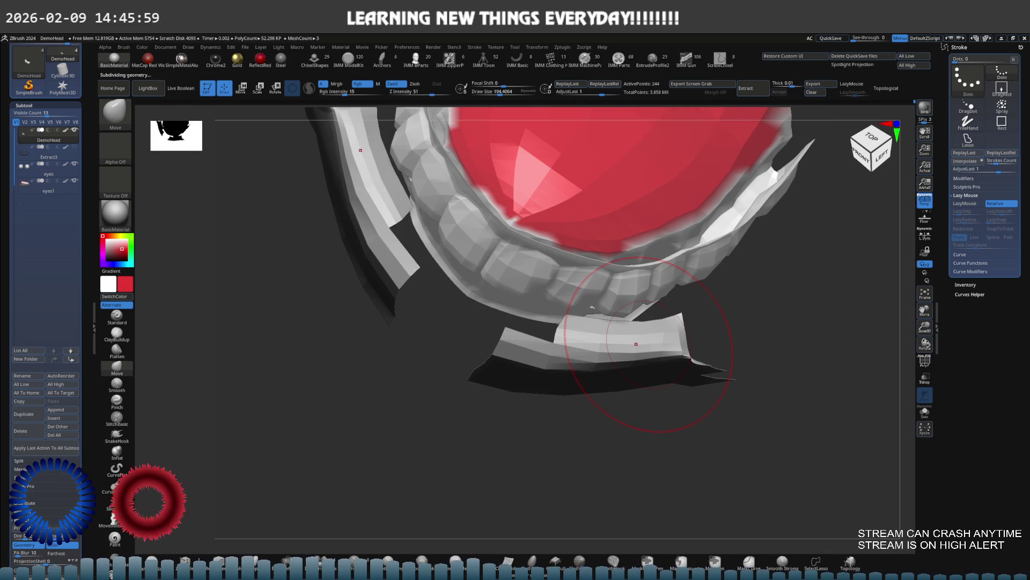
# Step: Enlarge the brush to about 206 and work on the isolated lower lip band
pyautogui.press('s')
pyautogui.moveTo(642, 358); pyautogui.dragTo(658, 355)
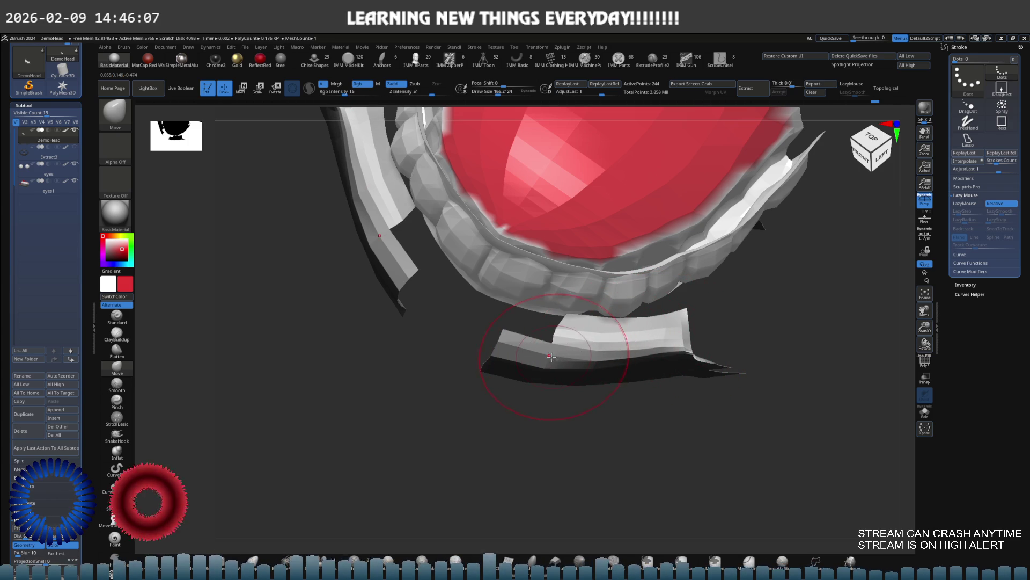
pyautogui.moveTo(741, 358); pyautogui.dragTo(656, 346)
# Step: Unhide the whole head and zoom out to show the nose and full lips
pyautogui.keyDown('ctrl'); pyautogui.keyDown('shift'); pyautogui.click(759, 356); pyautogui.keyUp('shift'); pyautogui.keyUp('ctrl')
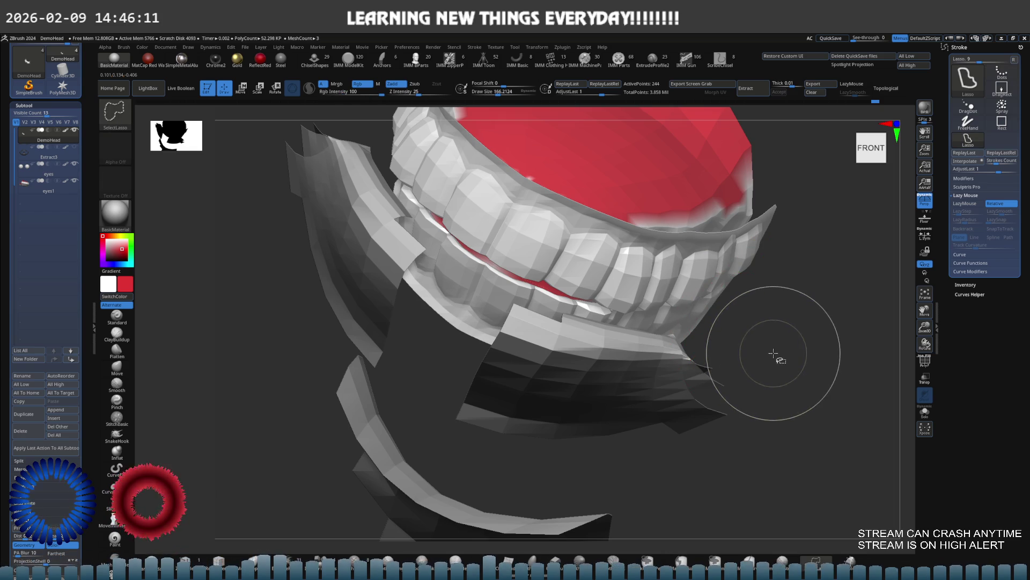
pyautogui.moveTo(782, 351)
pyautogui.mouseDown()
pyautogui.moveTo(631, 345)
pyautogui.moveTo(647, 343)
pyautogui.moveTo(621, 320)
pyautogui.moveTo(633, 301)
pyautogui.moveTo(633, 341)
pyautogui.moveTo(658, 317)
pyautogui.moveTo(644, 322)
pyautogui.mouseUp()
pyautogui.moveTo(691, 294)
pyautogui.mouseDown()
pyautogui.moveTo(633, 299)
pyautogui.moveTo(667, 322)
pyautogui.moveTo(725, 318)
pyautogui.mouseUp()
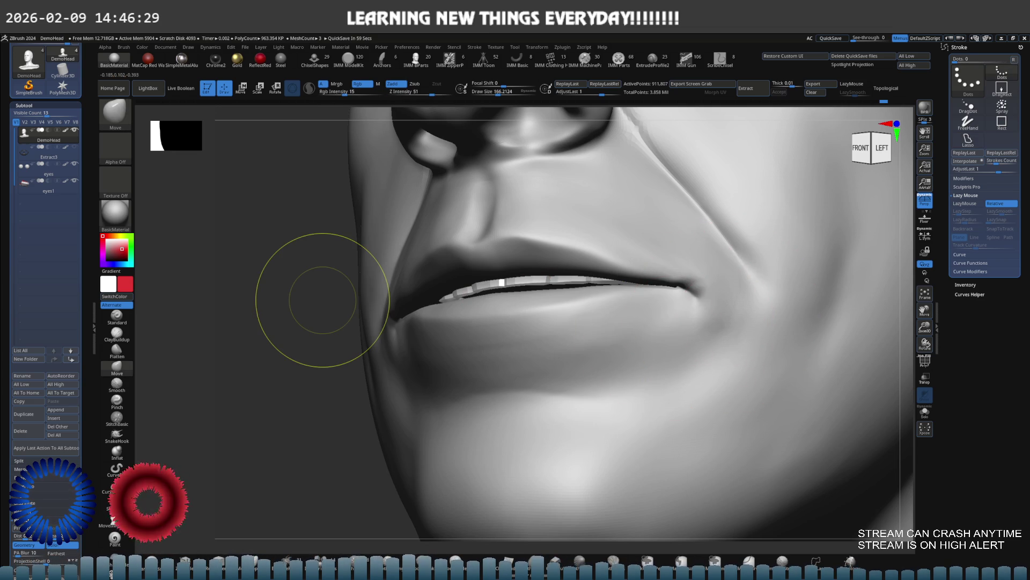
# Step: Raise a subdivision level and build up the mouth corner with ClayBuildup at brush size about 103
pyautogui.moveTo(322, 300)
pyautogui.mouseDown()
pyautogui.moveTo(540, 306)
pyautogui.moveTo(524, 329)
pyautogui.moveTo(668, 322)
pyautogui.moveTo(510, 340)
pyautogui.mouseUp()
pyautogui.press('d')
pyautogui.scroll(2, 527, 328)
pyautogui.press('b')
pyautogui.press('c')
pyautogui.press('b')
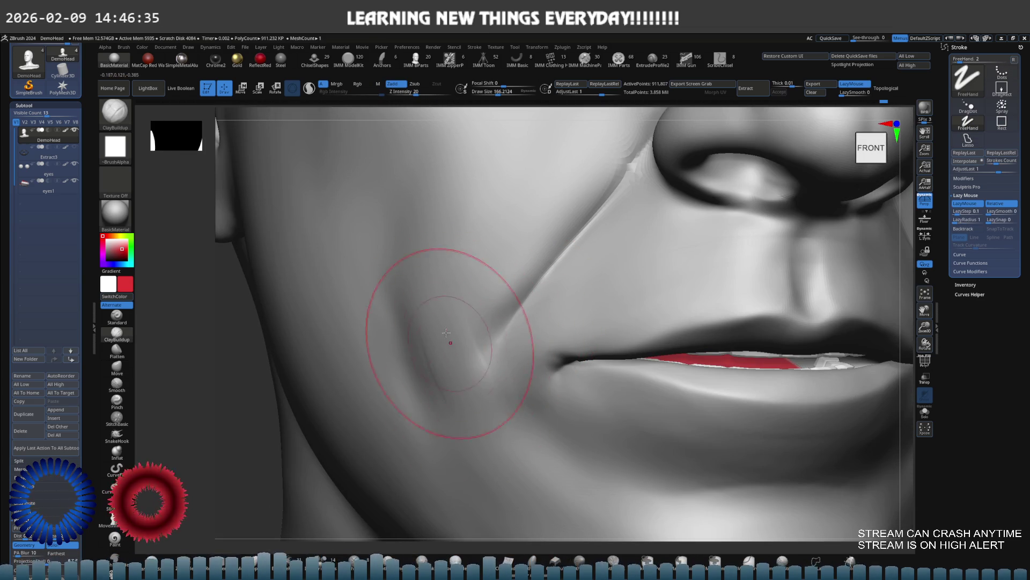
pyautogui.press('[')
pyautogui.press('[')
pyautogui.press('b')
# Step: Carve the mouth-corner fold with DamStandard, enlarging the brush to about 116
pyautogui.press('d')
pyautogui.press('s')
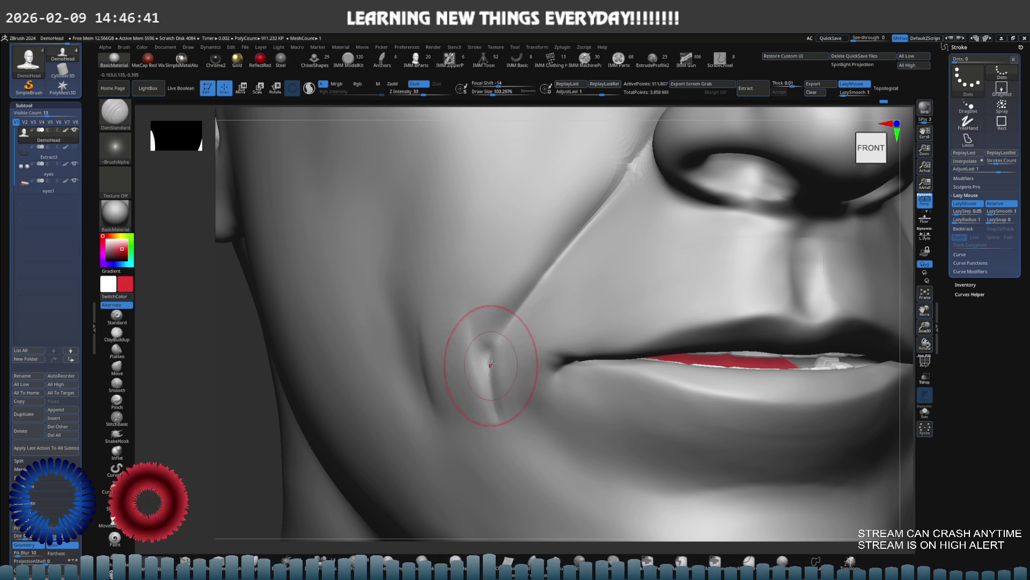
pyautogui.press('ctrl')
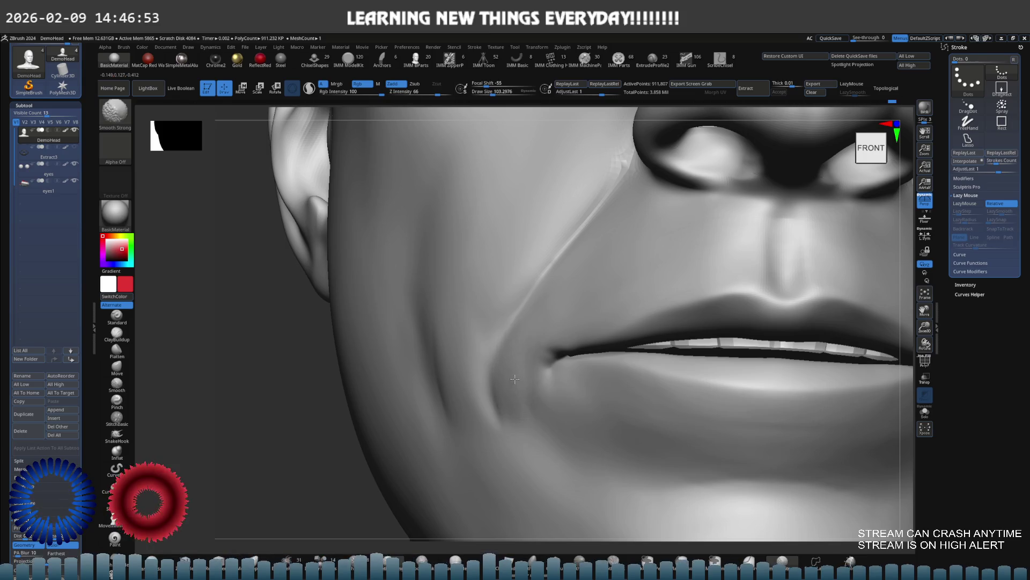
pyautogui.scroll(-5, 542, 344)
pyautogui.scroll(2, 515, 343)
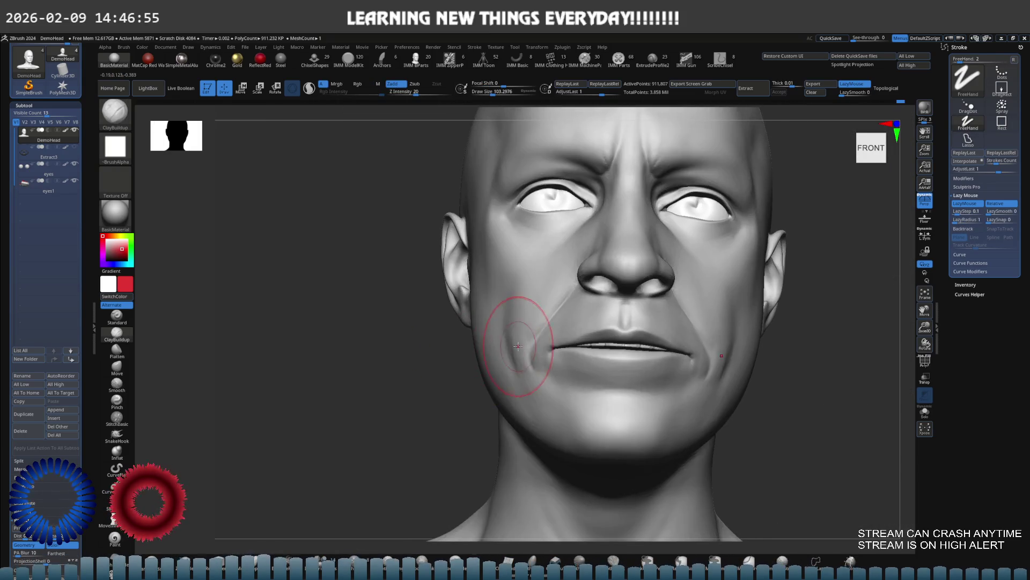
pyautogui.scroll(6, 644, 340)
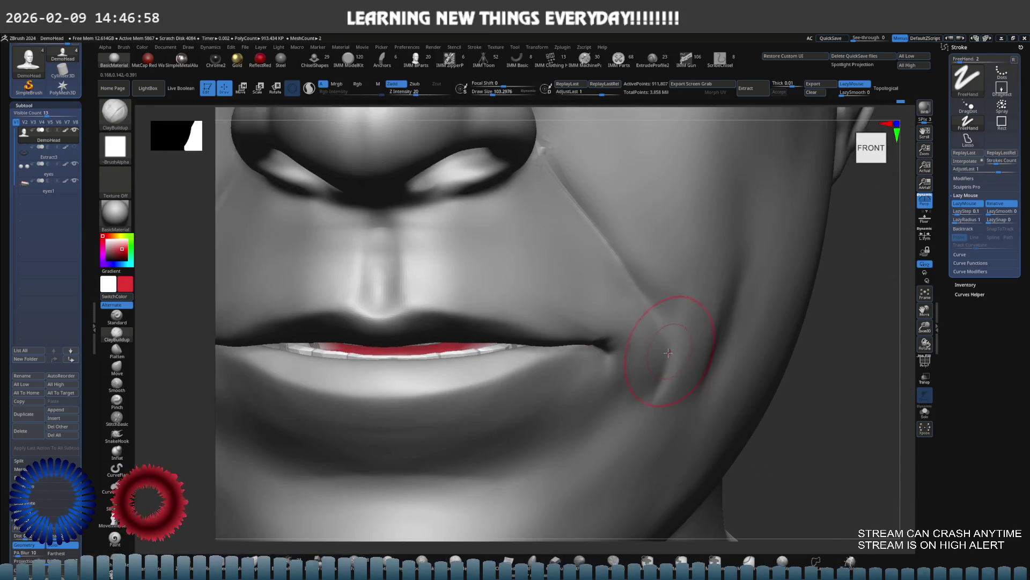
pyautogui.moveTo(667, 345)
pyautogui.mouseDown(button='right')
pyautogui.moveTo(626, 334)
pyautogui.moveTo(644, 369)
pyautogui.mouseUp(button='right')
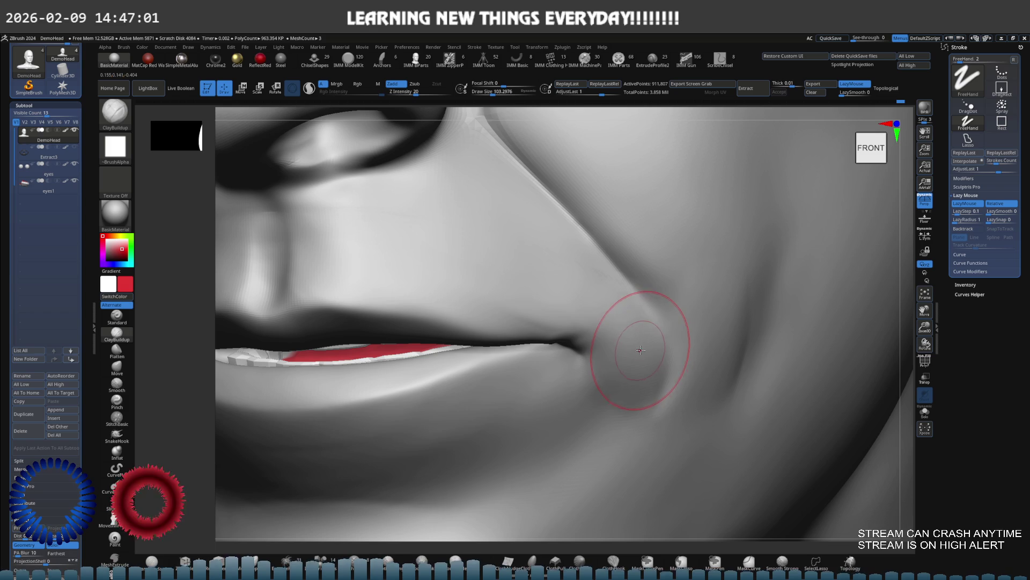
pyautogui.press(']')
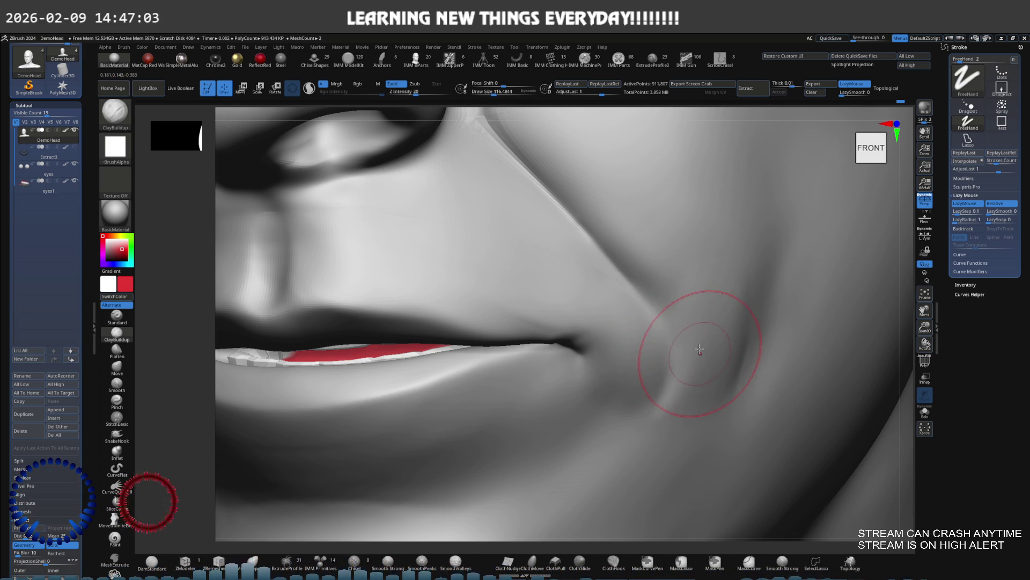
# Step: Smooth the mouth-corner folds with Smooth Strong, viewed from below-left
pyautogui.moveTo(699, 353); pyautogui.dragTo(701, 341, button='right')
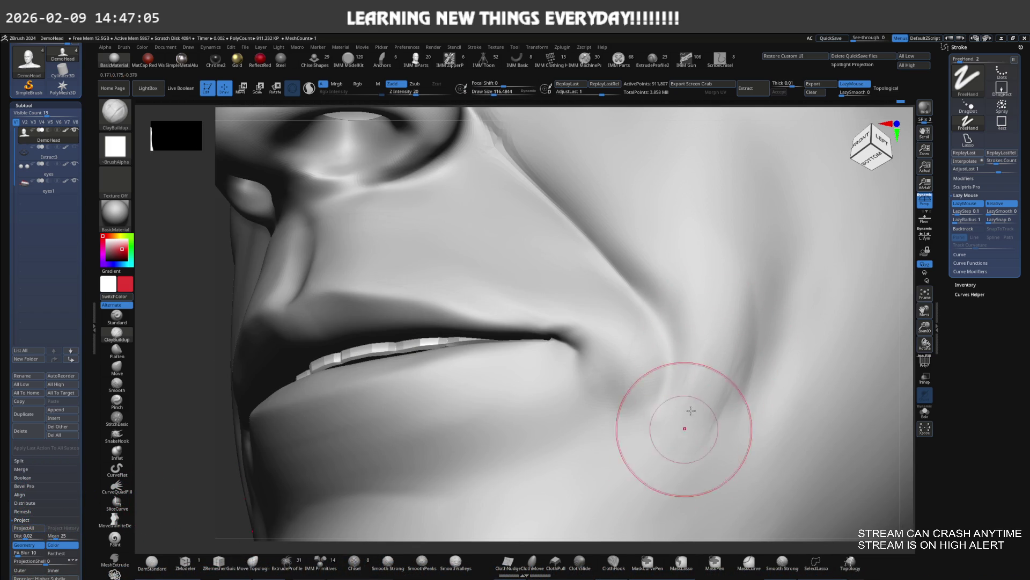
pyautogui.press('shift')
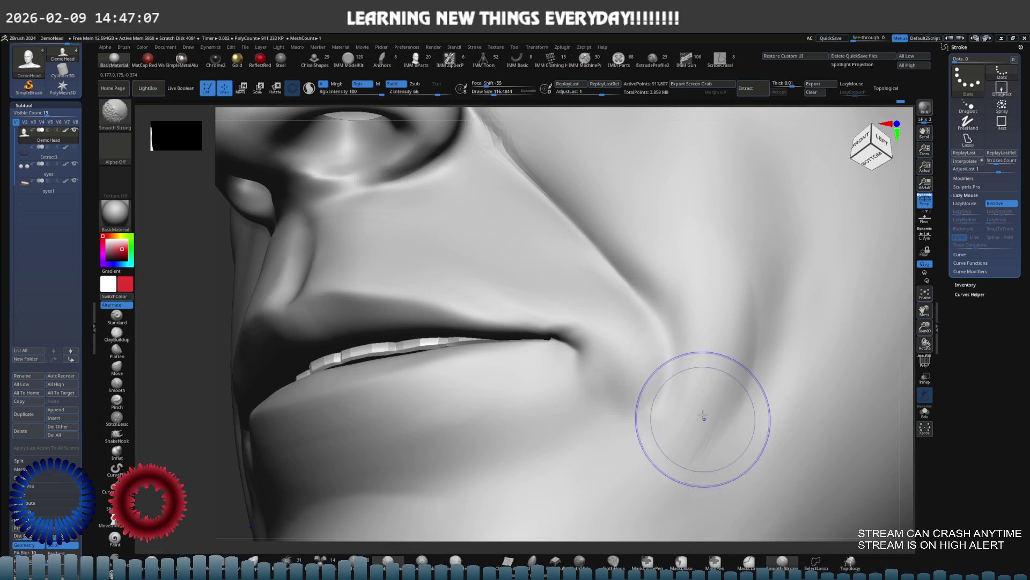
pyautogui.press('ctrl')
pyautogui.moveTo(698, 359)
pyautogui.keyDown('ctrl'); pyautogui.keyDown('shift'); pyautogui.mouseDown(button='right')
pyautogui.moveTo(668, 350)
pyautogui.moveTo(693, 360)
pyautogui.moveTo(658, 390)
pyautogui.moveTo(653, 379)
pyautogui.moveTo(668, 366)
pyautogui.moveTo(639, 345)
pyautogui.moveTo(681, 357)
pyautogui.mouseUp(button='right'); pyautogui.keyUp('shift'); pyautogui.keyUp('ctrl')
pyautogui.press('b')
pyautogui.press('m')
pyautogui.press('v')
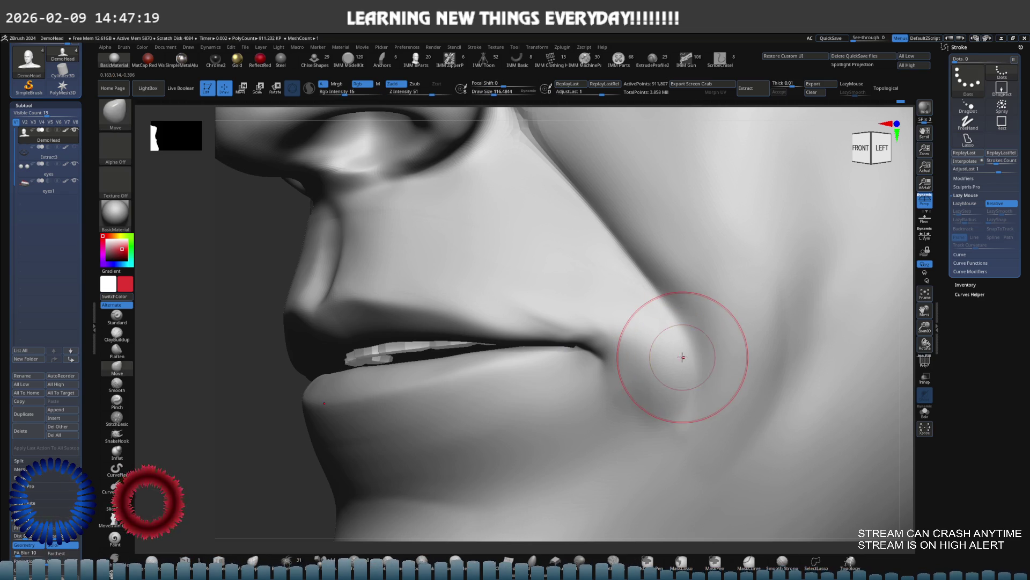
# Step: Drop the head two subdivision levels, enlarge the brush, and paint a MaskPen mask over the mouth corner
pyautogui.hotkey('shift', 'd')
pyautogui.hotkey('shift', 'd')
pyautogui.press('s')
pyautogui.moveTo(677, 355); pyautogui.dragTo(685, 354)
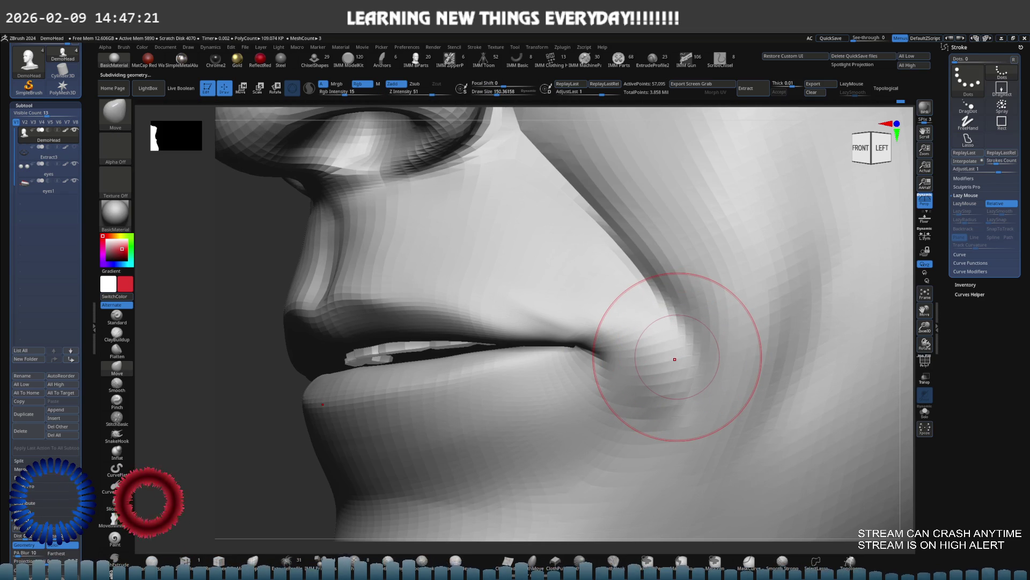
pyautogui.press('ctrl')
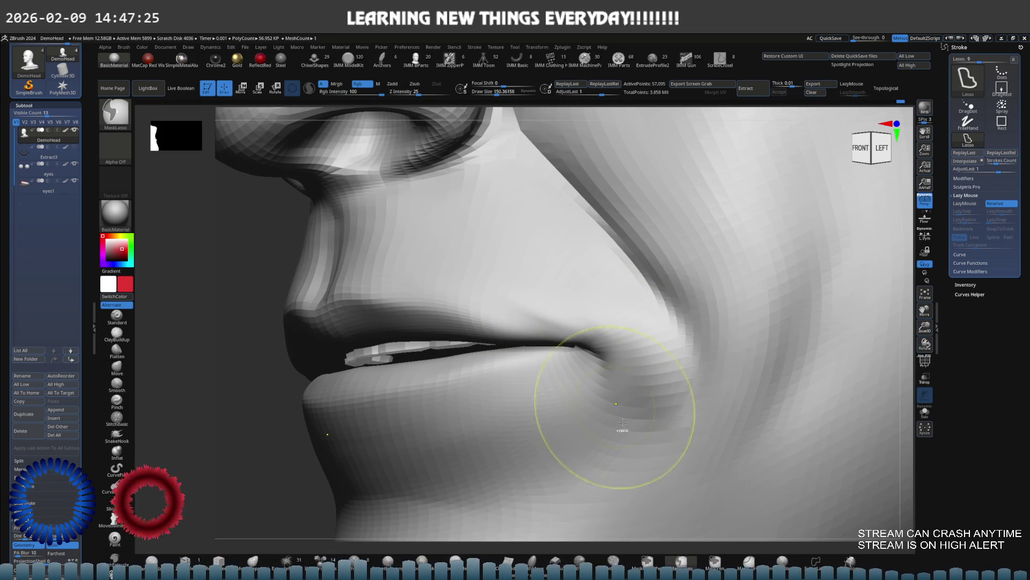
pyautogui.moveTo(561, 338)
pyautogui.keyDown('ctrl'); pyautogui.mouseDown()
pyautogui.moveTo(568, 346)
pyautogui.moveTo(569, 333)
pyautogui.mouseUp(); pyautogui.keyUp('ctrl')
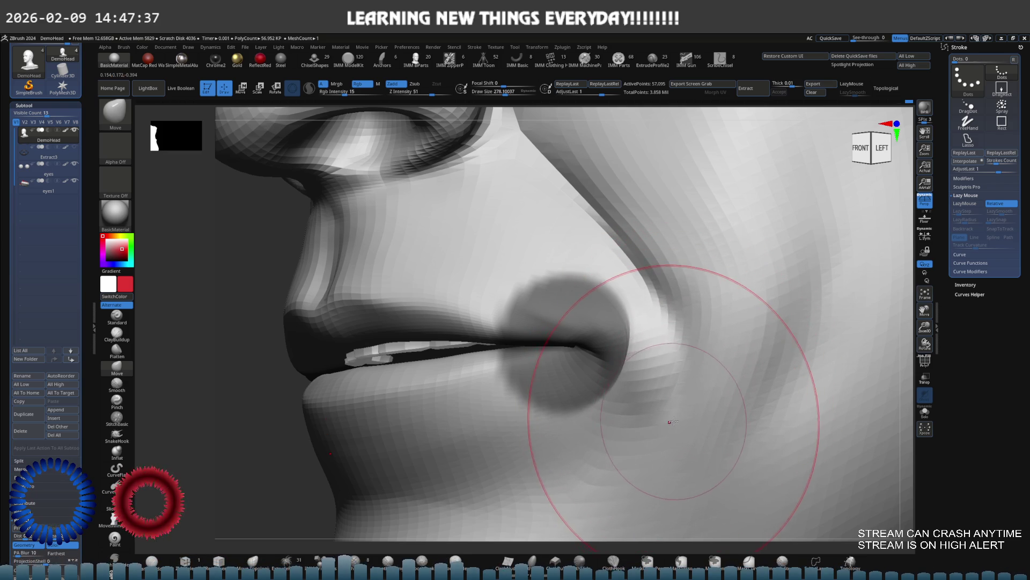
pyautogui.moveTo(699, 390)
pyautogui.keyDown('shift'); pyautogui.mouseDown(button='right')
pyautogui.moveTo(673, 342)
pyautogui.moveTo(642, 333)
pyautogui.moveTo(614, 362)
pyautogui.moveTo(690, 306)
pyautogui.moveTo(624, 320)
pyautogui.mouseUp(button='right'); pyautogui.keyUp('shift')
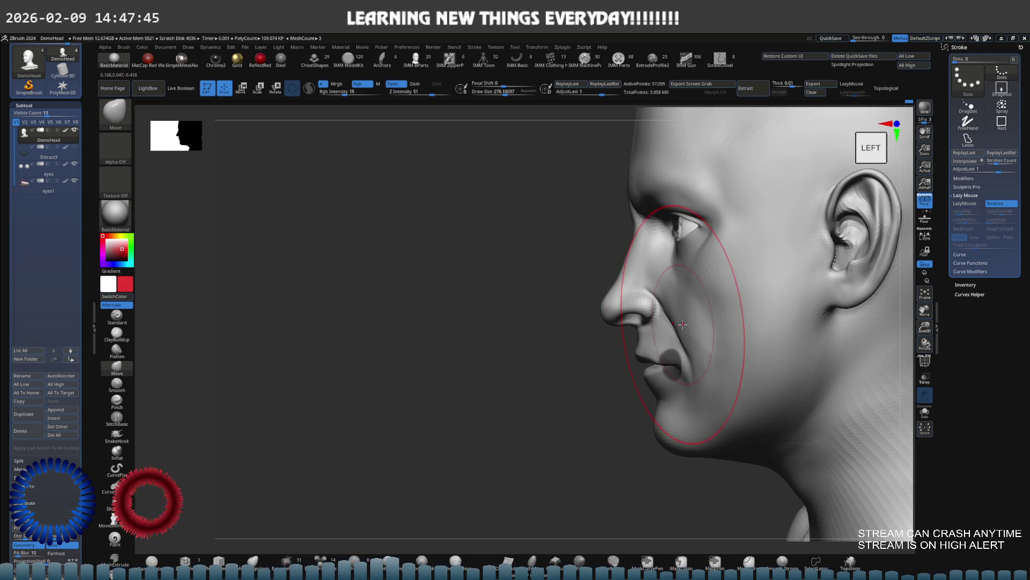
# Step: Shrink the brush to about 75.6 and smooth the fold at the mouth corner
pyautogui.moveTo(746, 311); pyautogui.dragTo(742, 327, button='right')
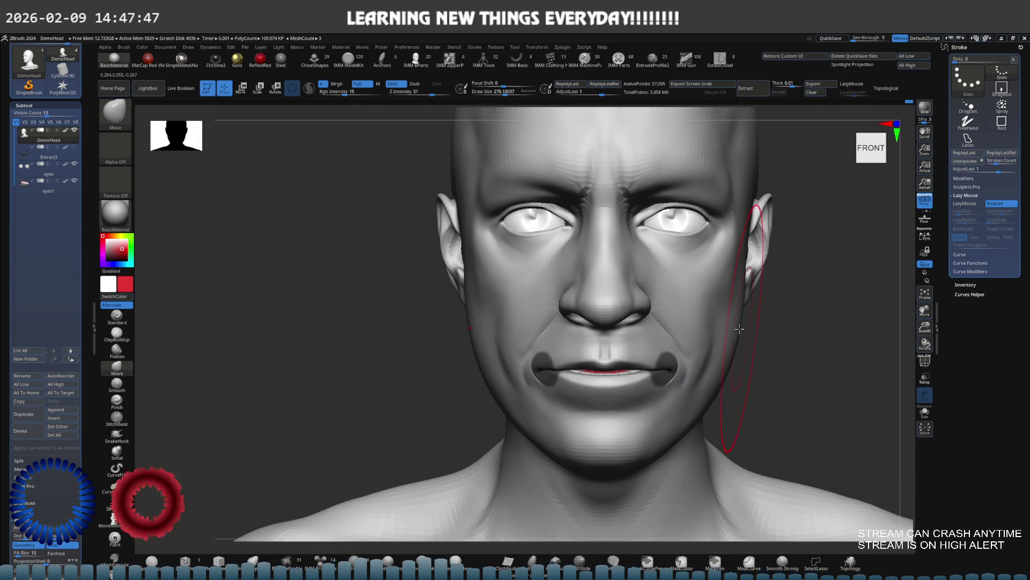
pyautogui.keyDown('ctrl'); pyautogui.moveTo(736, 372); pyautogui.dragTo(732, 322, button='right'); pyautogui.keyUp('ctrl')
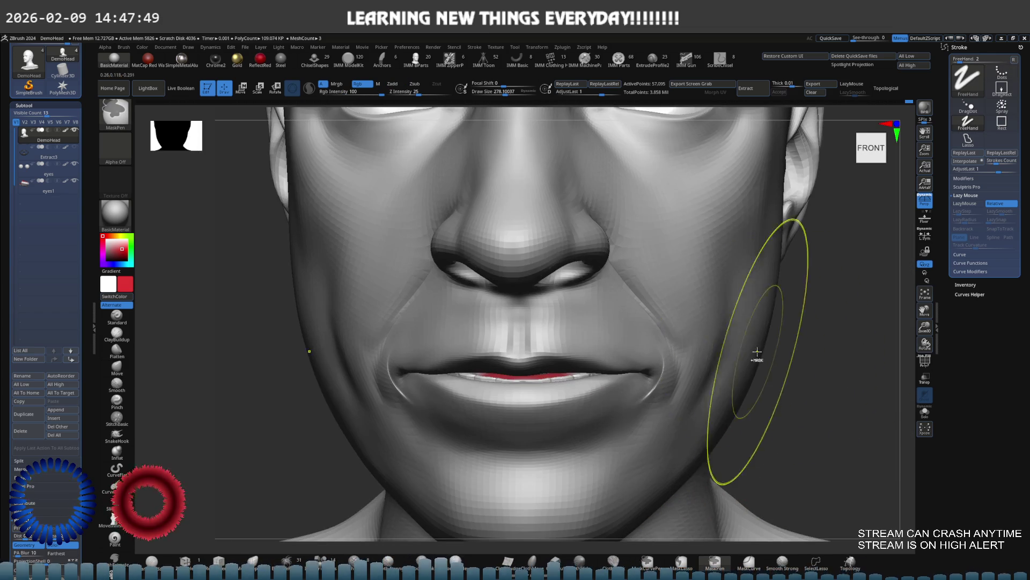
pyautogui.moveTo(667, 345); pyautogui.dragTo(685, 354, button='right')
pyautogui.press('s')
pyautogui.moveTo(684, 355); pyautogui.dragTo(671, 354)
pyautogui.keyDown('ctrl'); pyautogui.moveTo(671, 357); pyautogui.dragTo(671, 333, button='right'); pyautogui.keyUp('ctrl')
pyautogui.keyDown('ctrl'); pyautogui.moveTo(666, 376); pyautogui.dragTo(669, 355, button='right'); pyautogui.keyUp('ctrl')
pyautogui.press('shift')
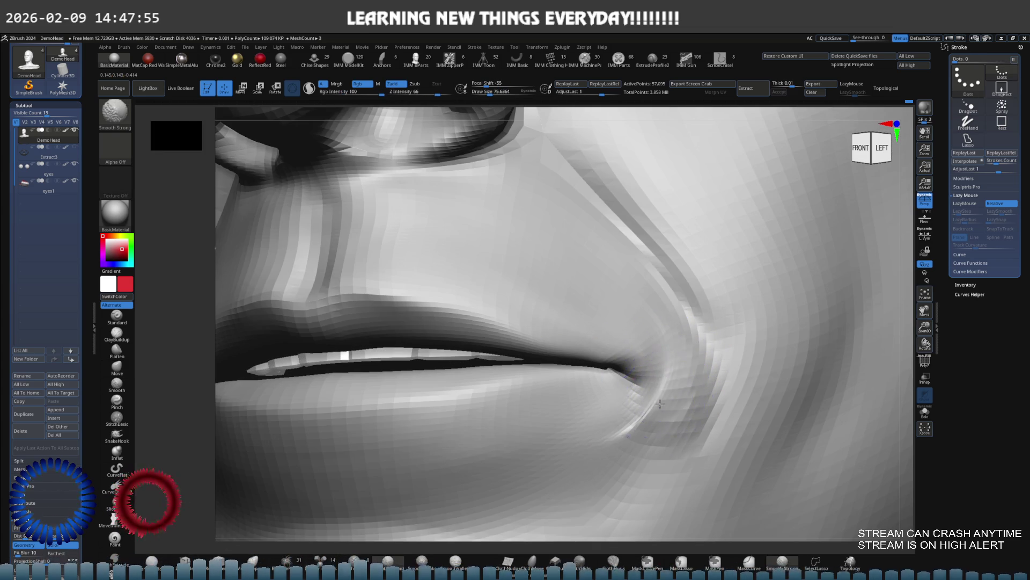
pyautogui.keyDown('shift'); pyautogui.moveTo(659, 405); pyautogui.dragTo(632, 427); pyautogui.keyUp('shift')
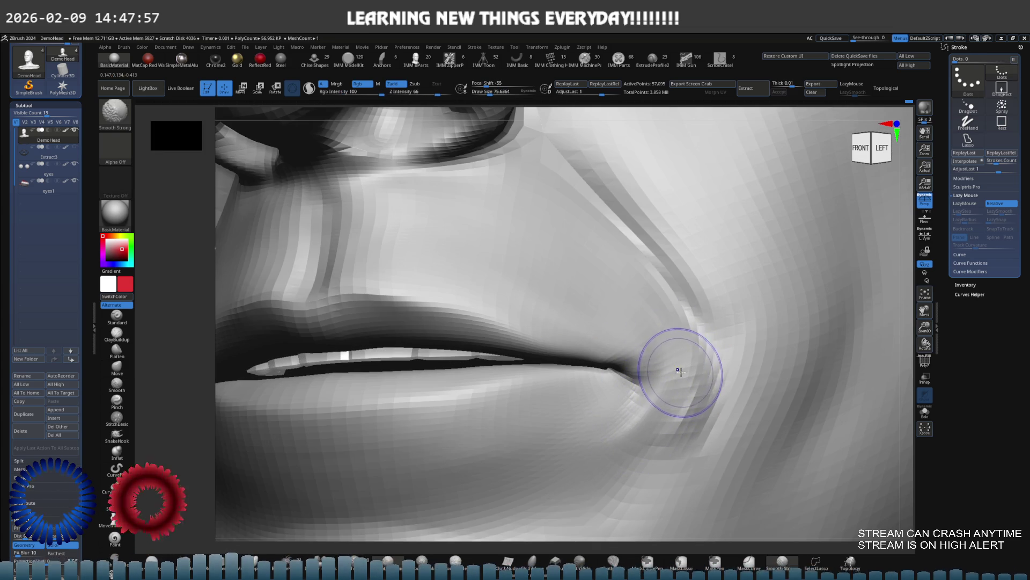
# Step: Mask over the mouth corner and smooth around it from side and low angles
pyautogui.press('space')
pyautogui.press('ctrl')
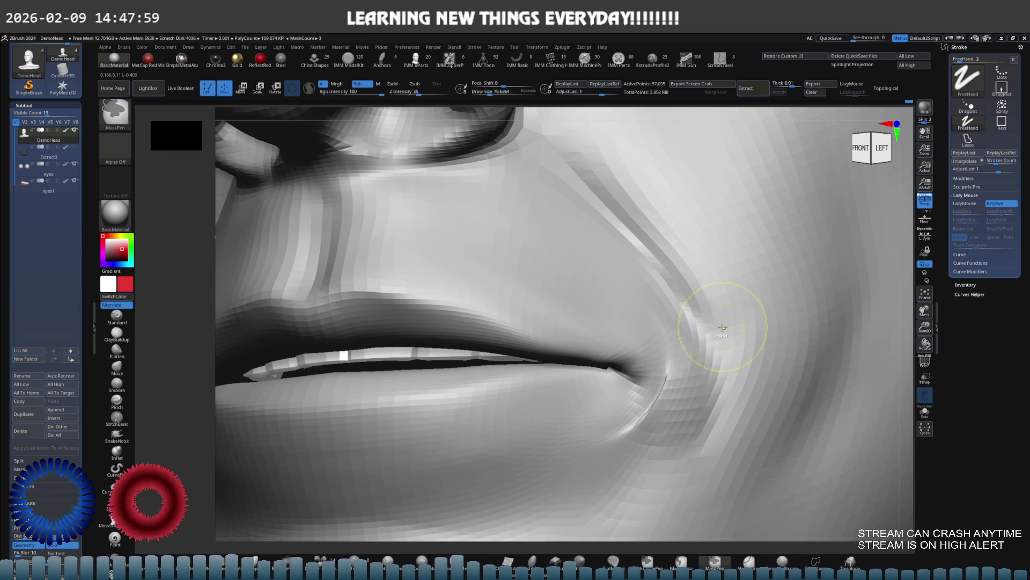
pyautogui.keyDown('ctrl'); pyautogui.moveTo(723, 326); pyautogui.dragTo(720, 328); pyautogui.keyUp('ctrl')
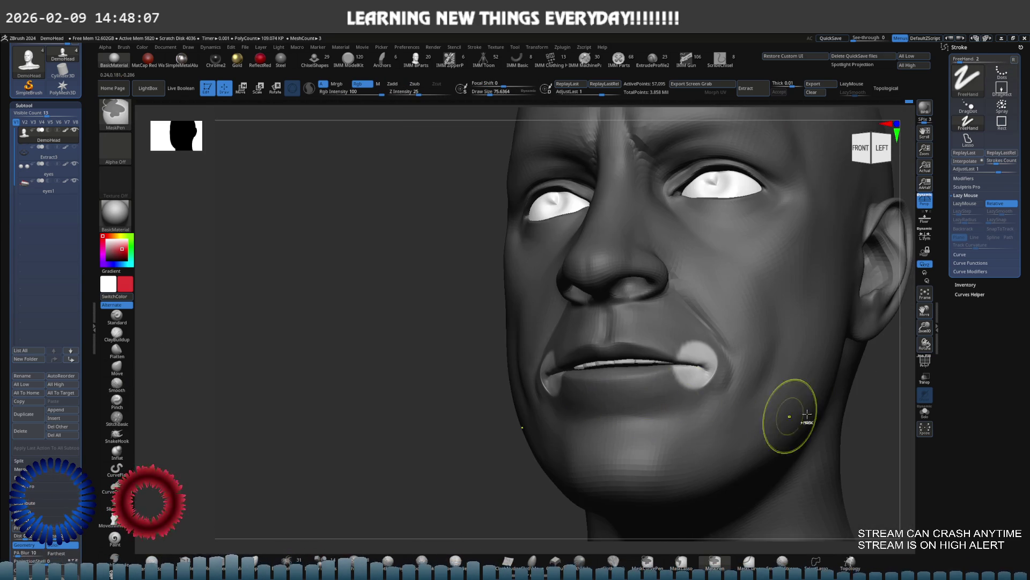
pyautogui.press('shift')
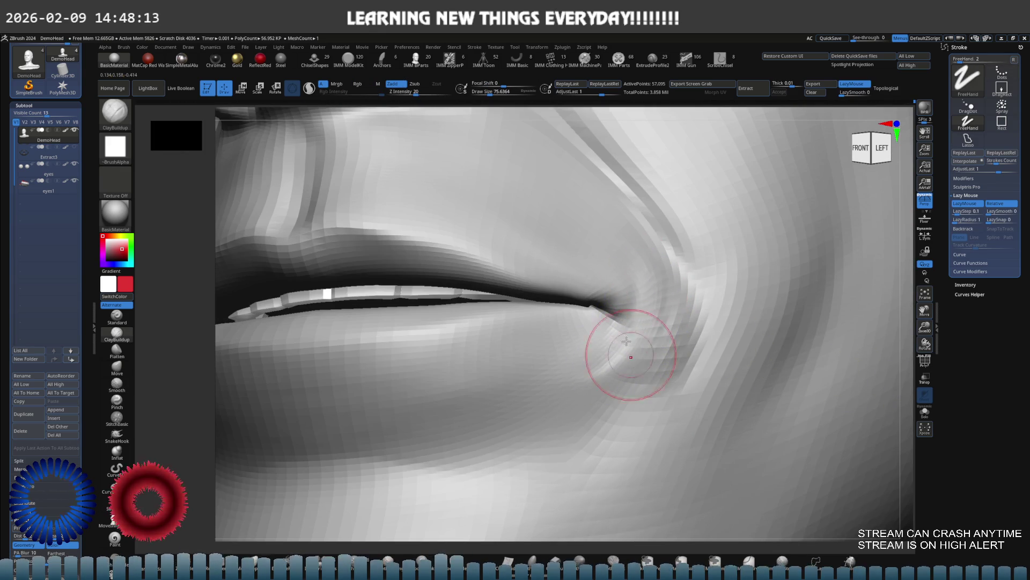
pyautogui.press('shift')
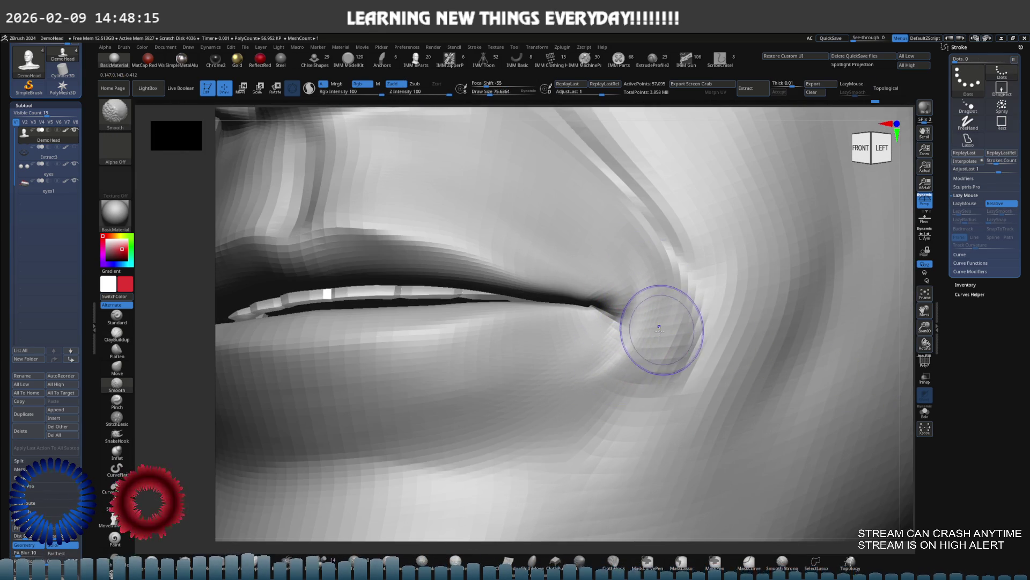
pyautogui.moveTo(628, 336)
pyautogui.mouseDown(button='right')
pyautogui.moveTo(660, 299)
pyautogui.moveTo(633, 294)
pyautogui.moveTo(633, 322)
pyautogui.moveTo(676, 301)
pyautogui.moveTo(468, 299)
pyautogui.mouseUp(button='right')
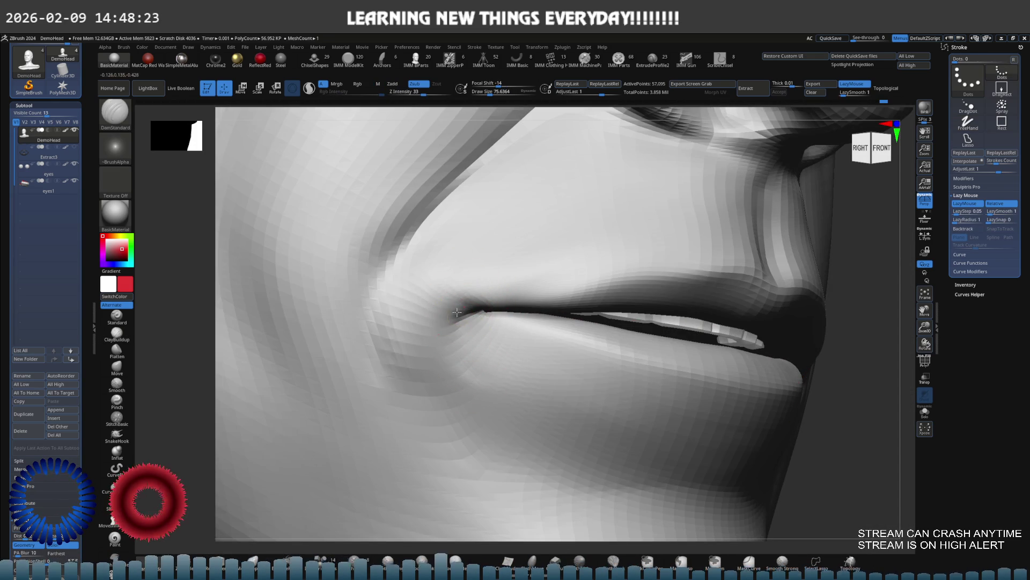
pyautogui.press('shift')
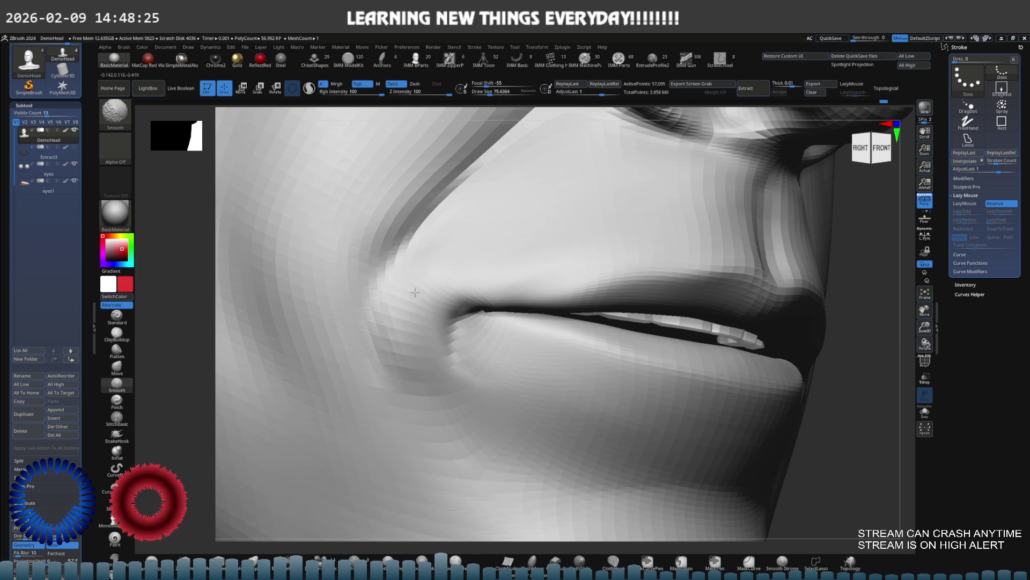
pyautogui.moveTo(444, 345)
pyautogui.mouseDown(button='right')
pyautogui.moveTo(488, 356)
pyautogui.moveTo(437, 299)
pyautogui.mouseUp(button='right')
# Step: Build up clay and carve a DamStandard crease beside the mouth corner, smoothing between strokes
pyautogui.press('b')
pyautogui.press('c')
pyautogui.press('b')
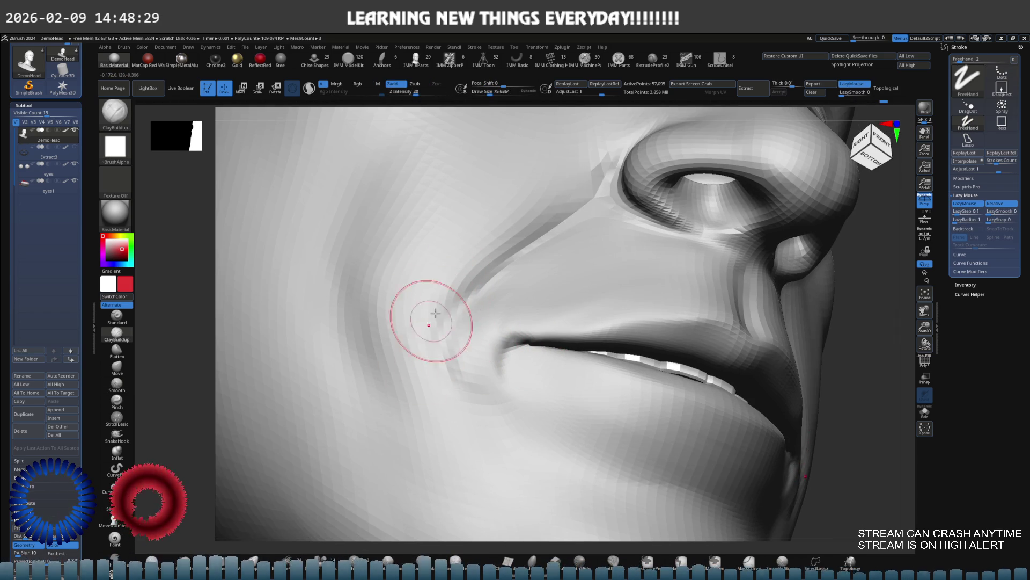
pyautogui.moveTo(425, 345)
pyautogui.mouseDown(button='right')
pyautogui.moveTo(437, 276)
pyautogui.moveTo(468, 299)
pyautogui.moveTo(421, 299)
pyautogui.mouseUp(button='right')
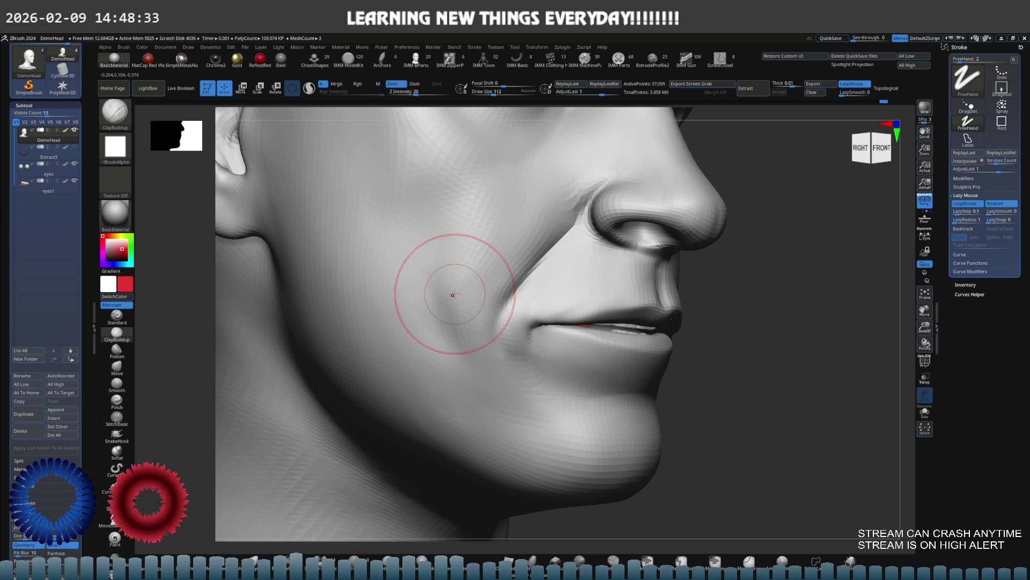
pyautogui.press('b')
pyautogui.press('d')
pyautogui.press('s')
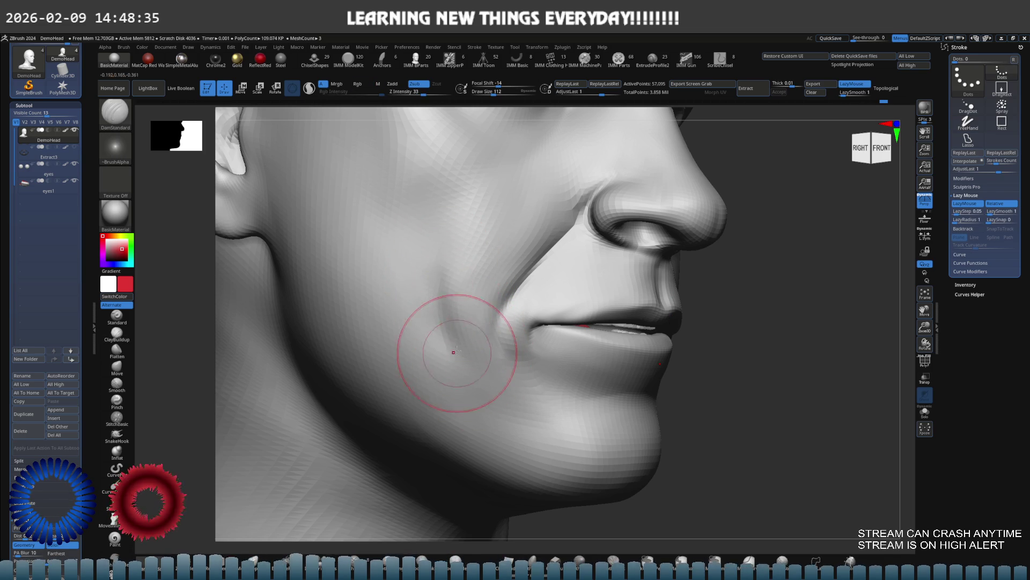
pyautogui.press('shift')
# Step: Shrink the brush to about 79 and push the mouth corner with the Move brush from several angles
pyautogui.moveTo(471, 363)
pyautogui.mouseDown(button='right')
pyautogui.moveTo(456, 343)
pyautogui.moveTo(494, 324)
pyautogui.mouseUp(button='right')
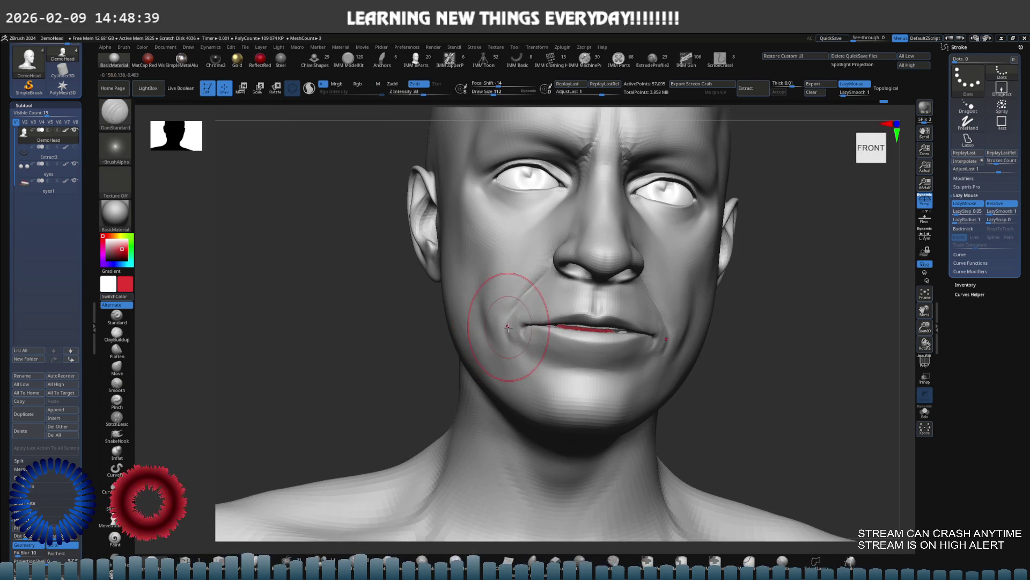
pyautogui.scroll(5, 603, 322)
pyautogui.scroll(2, 591, 322)
pyautogui.press('s')
pyautogui.moveTo(626, 322); pyautogui.dragTo(617, 322)
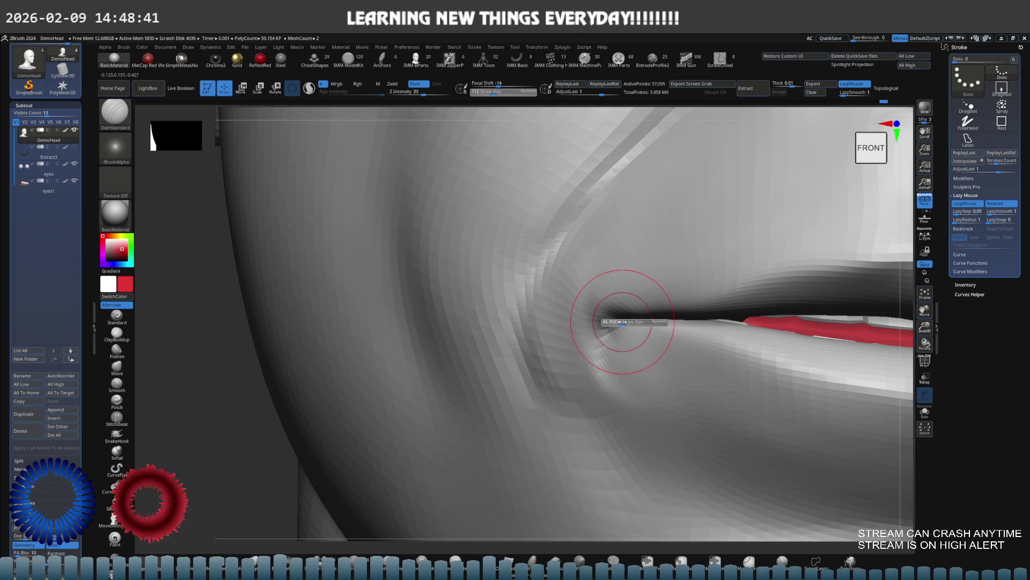
pyautogui.press('b')
pyautogui.press('m')
pyautogui.press('v')
pyautogui.moveTo(587, 329); pyautogui.dragTo(566, 343, button='right')
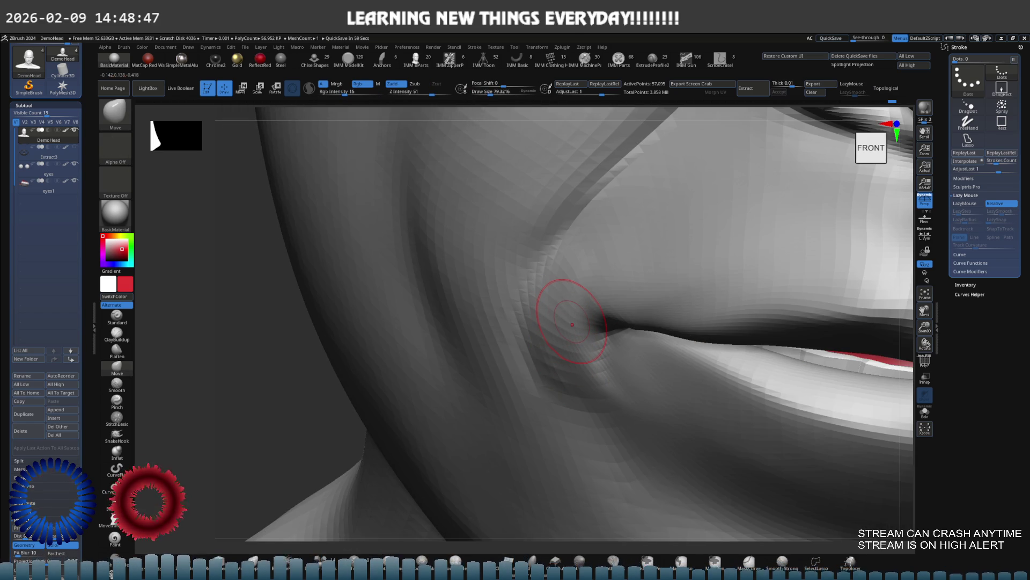
pyautogui.moveTo(566, 325); pyautogui.dragTo(562, 339, button='right')
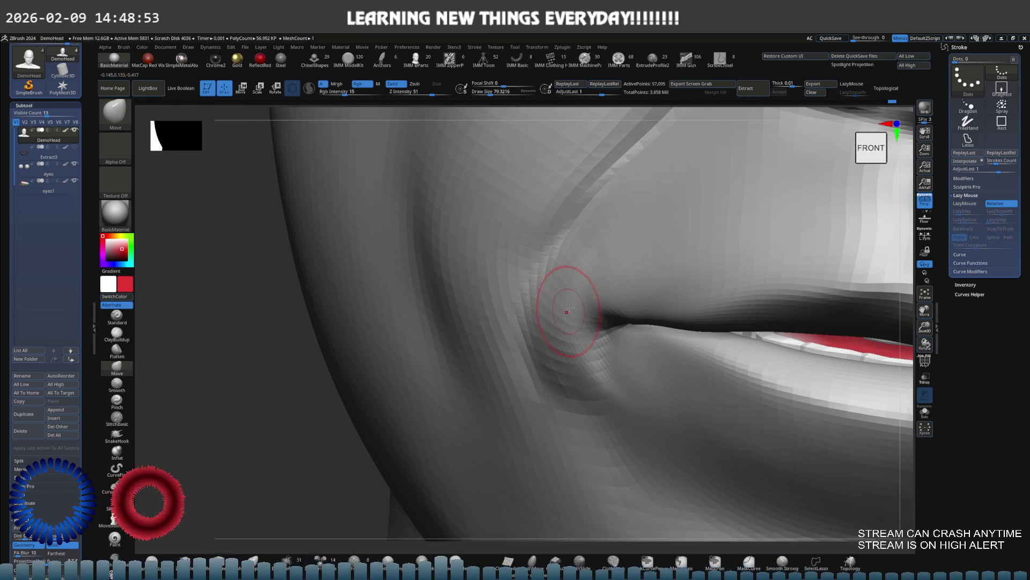
pyautogui.moveTo(551, 297)
pyautogui.mouseDown(button='right')
pyautogui.moveTo(594, 288)
pyautogui.moveTo(573, 303)
pyautogui.moveTo(616, 299)
pyautogui.moveTo(538, 299)
pyautogui.moveTo(667, 311)
pyautogui.moveTo(587, 368)
pyautogui.mouseUp(button='right')
pyautogui.moveTo(657, 322)
pyautogui.keyDown('ctrl'); pyautogui.mouseDown(button='right')
pyautogui.moveTo(537, 311)
pyautogui.moveTo(471, 322)
pyautogui.moveTo(558, 301)
pyautogui.moveTo(567, 343)
pyautogui.moveTo(486, 361)
pyautogui.moveTo(530, 346)
pyautogui.moveTo(528, 355)
pyautogui.moveTo(530, 340)
pyautogui.moveTo(559, 369)
pyautogui.moveTo(566, 330)
pyautogui.moveTo(457, 342)
pyautogui.mouseUp(button='right'); pyautogui.keyUp('ctrl')
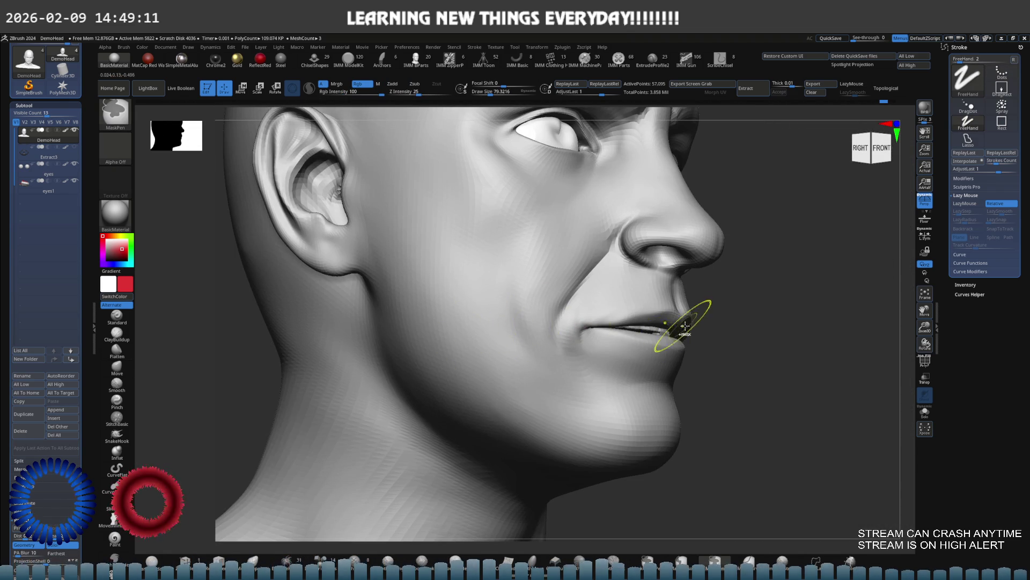
# Step: Clear the mouth-corner mask, go to the highest subdivision, and smooth the crease
pyautogui.keyDown('ctrl'); pyautogui.click(596, 327); pyautogui.keyUp('ctrl')
pyautogui.hotkey('ctrl', 'z')
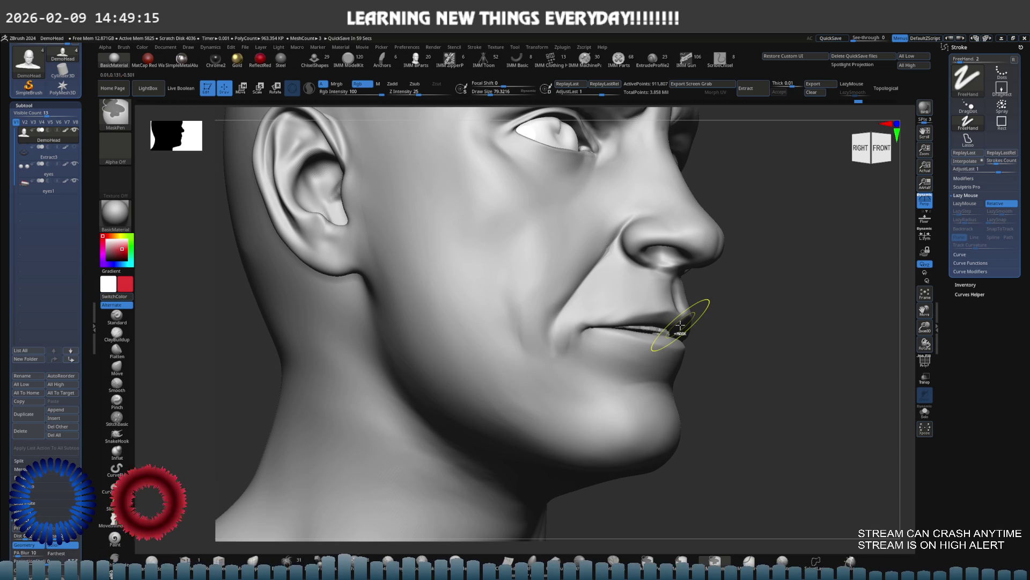
pyautogui.hotkey('ctrl', 'shift')
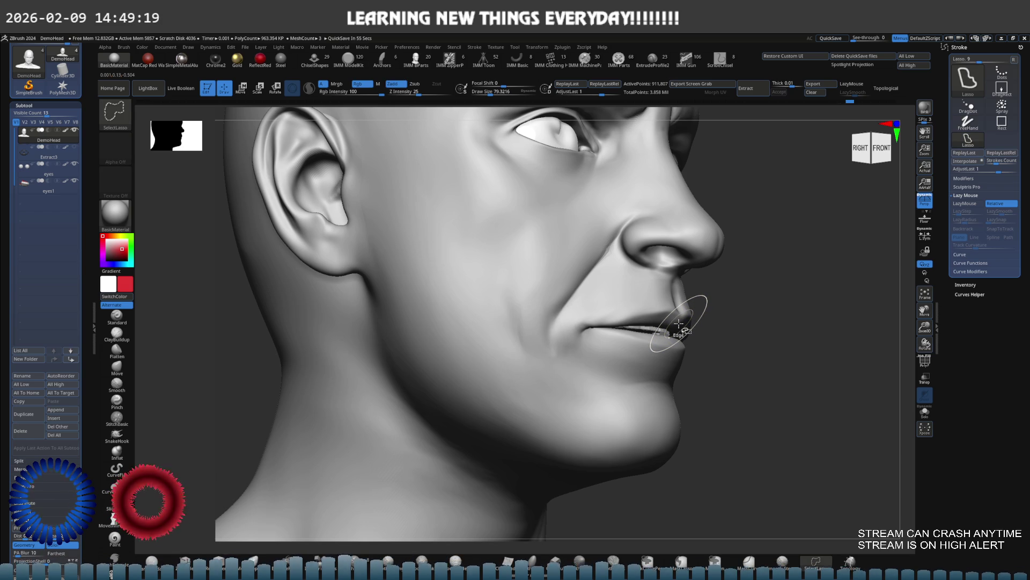
pyautogui.press('ctrl')
pyautogui.moveTo(653, 326)
pyautogui.mouseDown()
pyautogui.moveTo(609, 311)
pyautogui.moveTo(494, 321)
pyautogui.moveTo(543, 334)
pyautogui.moveTo(677, 331)
pyautogui.mouseUp()
pyautogui.moveTo(676, 328)
pyautogui.keyDown('ctrl'); pyautogui.mouseDown(button='right')
pyautogui.moveTo(587, 322)
pyautogui.moveTo(671, 334)
pyautogui.moveTo(589, 339)
pyautogui.mouseUp(button='right'); pyautogui.keyUp('ctrl')
pyautogui.keyDown('shift'); pyautogui.click(581, 347); pyautogui.keyUp('shift')
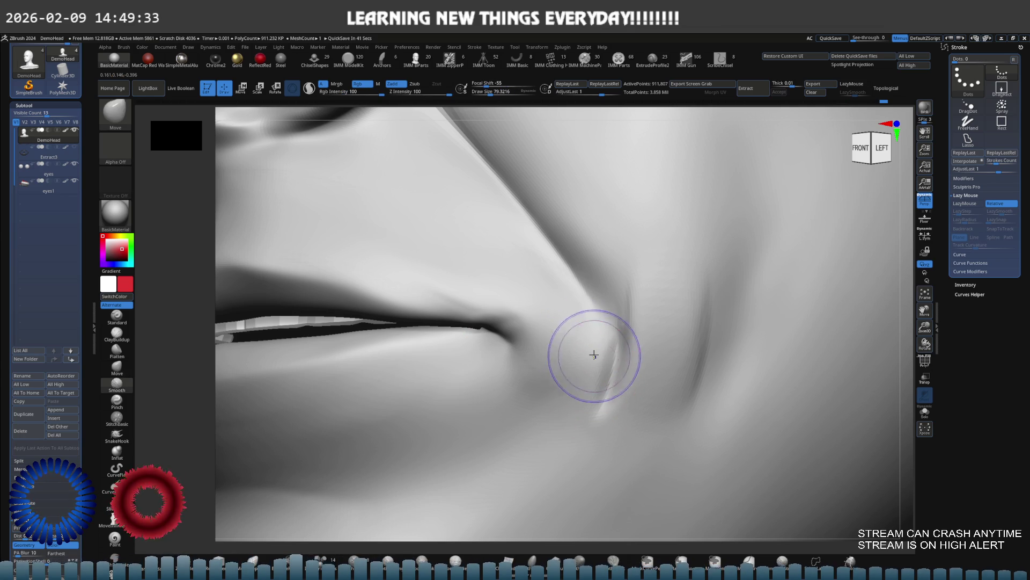
pyautogui.moveTo(598, 354)
pyautogui.keyDown('shift'); pyautogui.mouseDown()
pyautogui.moveTo(625, 294)
pyautogui.moveTo(634, 311)
pyautogui.moveTo(628, 340)
pyautogui.moveTo(597, 377)
pyautogui.mouseUp(); pyautogui.keyUp('shift')
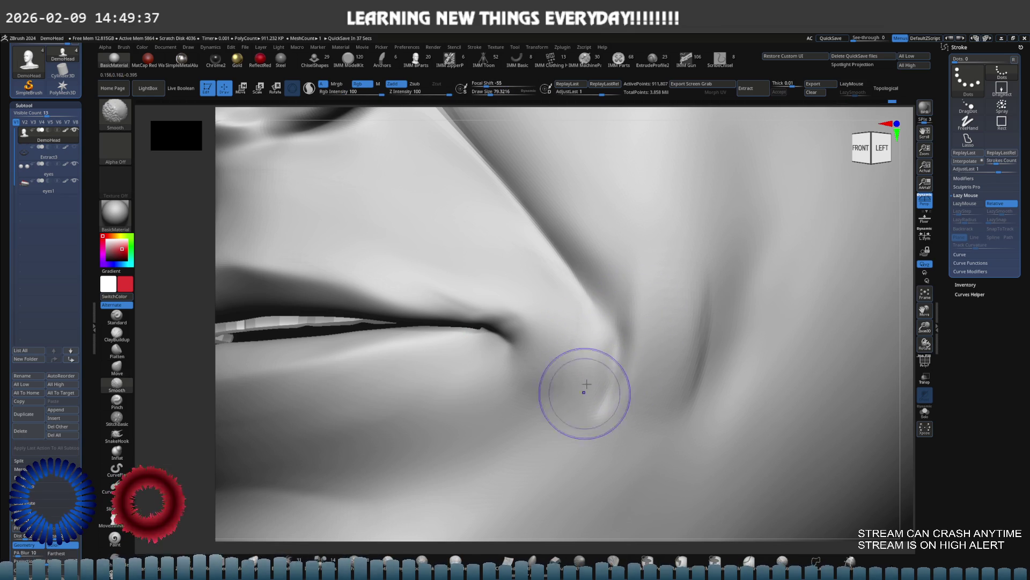
# Step: Lasso-hide the lip skin near the mouth corner to reveal the teeth, then drop a subdivision level
pyautogui.moveTo(561, 409)
pyautogui.mouseDown(button='right')
pyautogui.moveTo(563, 360)
pyautogui.moveTo(553, 361)
pyautogui.mouseUp(button='right')
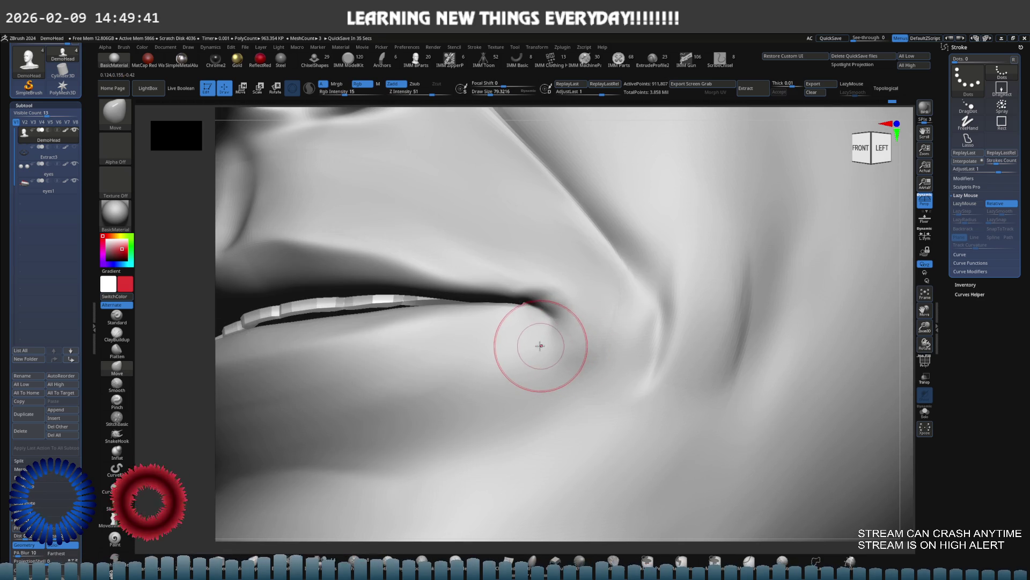
pyautogui.hotkey('ctrl', 'shift')
pyautogui.moveTo(487, 345)
pyautogui.keyDown('ctrl'); pyautogui.keyDown('shift'); pyautogui.mouseDown()
pyautogui.moveTo(483, 300)
pyautogui.moveTo(476, 350)
pyautogui.mouseUp(); pyautogui.keyUp('shift'); pyautogui.keyUp('ctrl')
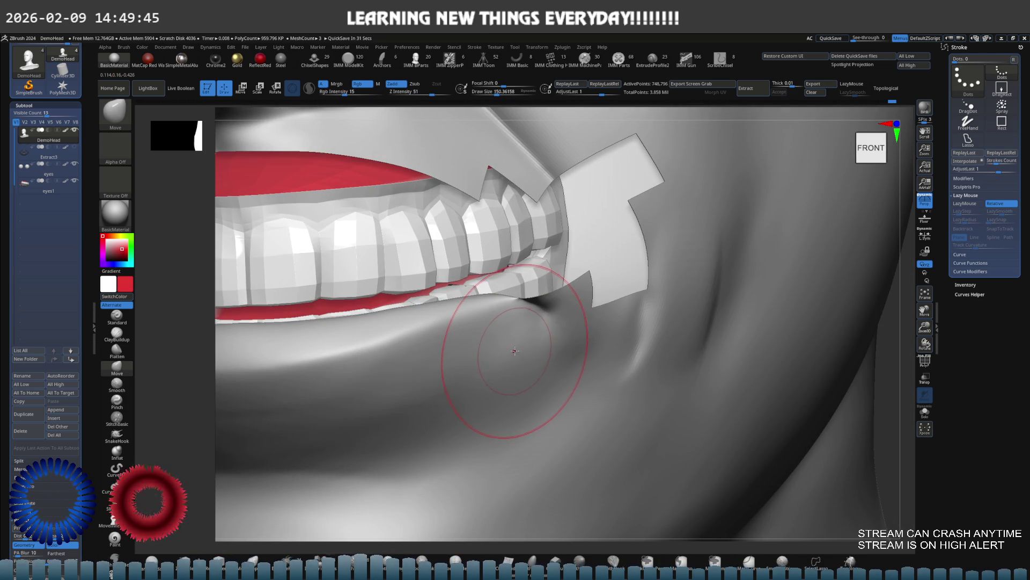
pyautogui.moveTo(516, 347); pyautogui.dragTo(528, 337, button='right')
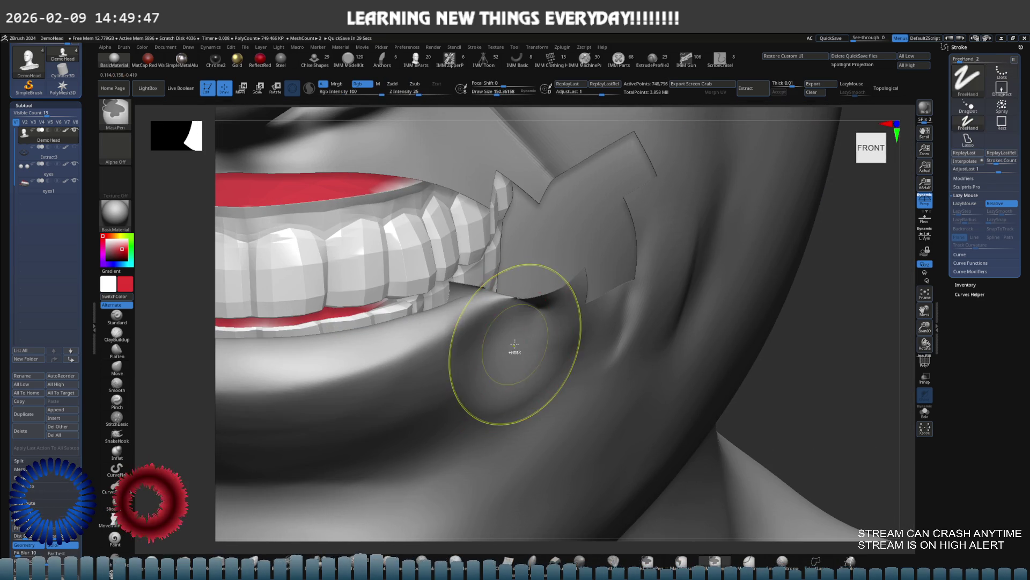
pyautogui.hotkey('shift', 'd')
pyautogui.hotkey('shift', 'd')
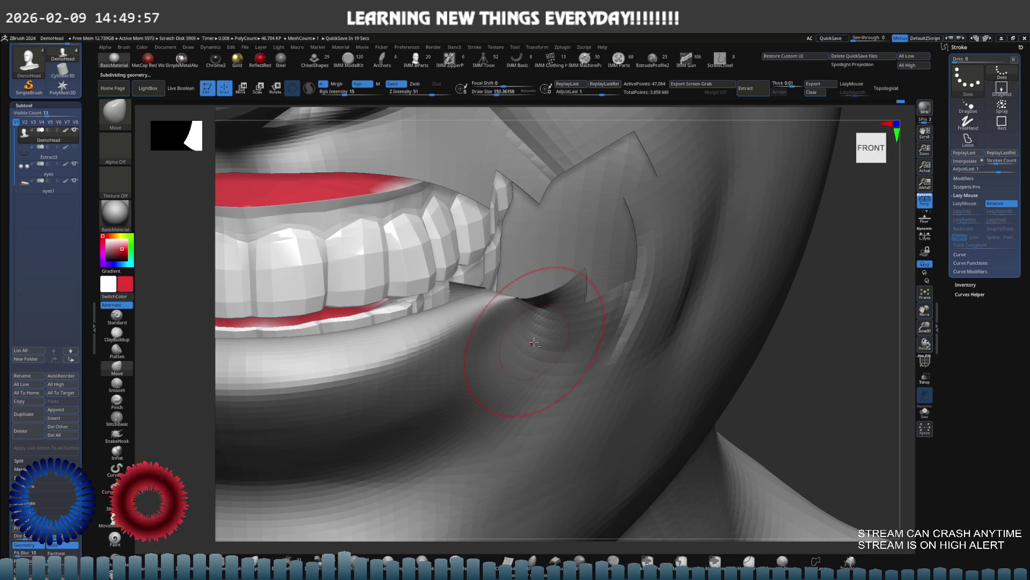
# Step: Select ClayBuildup and step up a subdivision level for the mouth-corner work
pyautogui.scroll(-5, 535, 342)
pyautogui.moveTo(748, 345)
pyautogui.mouseDown(button='right')
pyautogui.moveTo(574, 301)
pyautogui.moveTo(593, 311)
pyautogui.mouseUp(button='right')
pyautogui.scroll(8, 594, 311)
pyautogui.press('s')
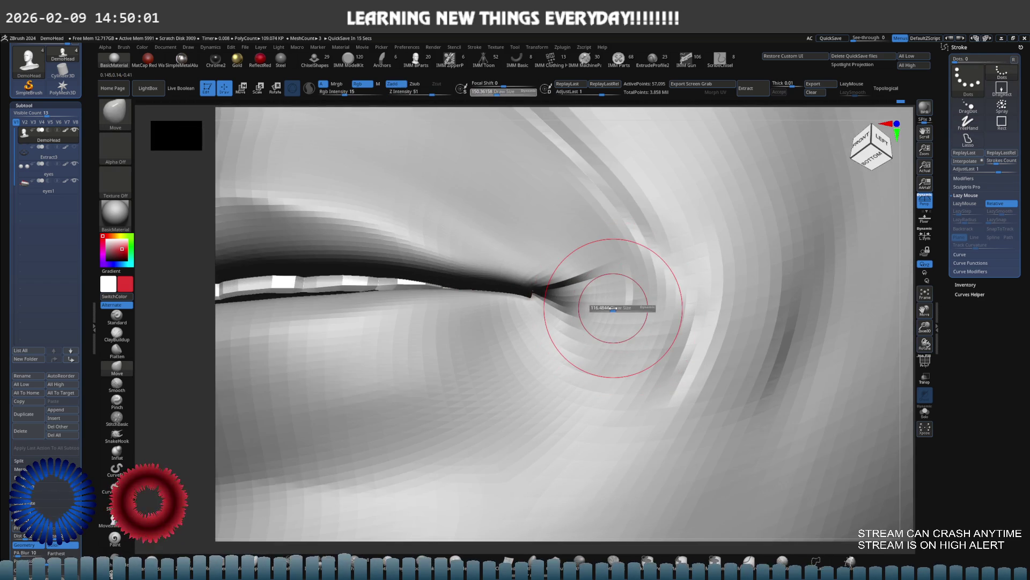
pyautogui.press('b')
pyautogui.press('c')
pyautogui.press('b')
pyautogui.hotkey('ctrl', 'd')
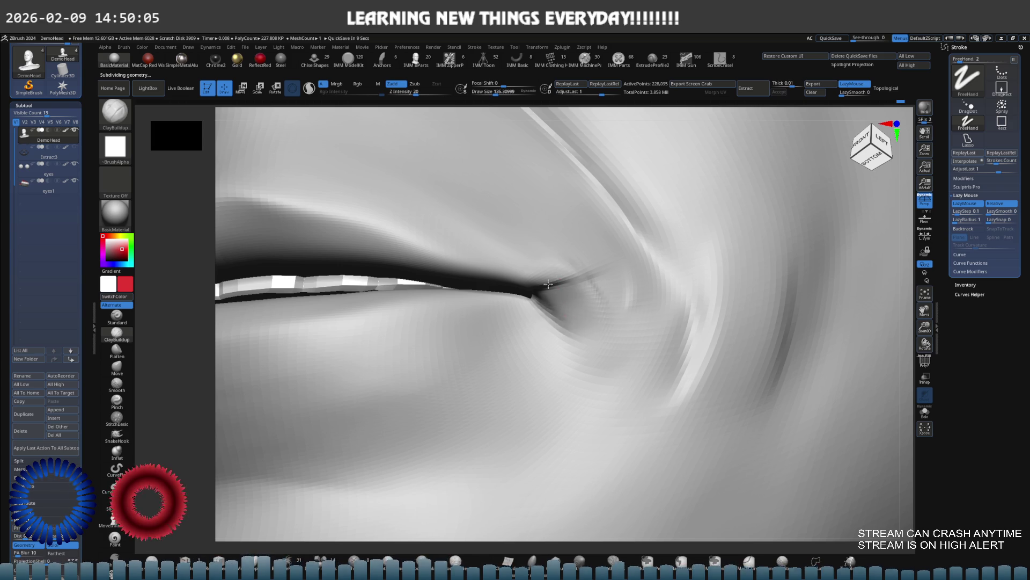
# Step: At a lower subdivision level, smooth away the crease streak past the mouth corner
pyautogui.hotkey('shift', 'd')
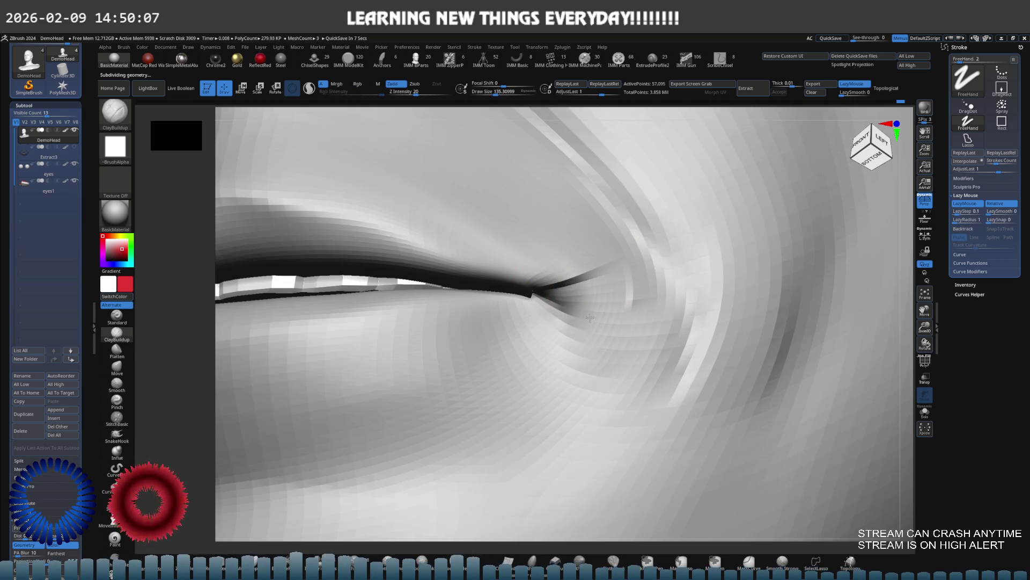
pyautogui.moveTo(580, 269)
pyautogui.keyDown('shift'); pyautogui.mouseDown()
pyautogui.moveTo(536, 276)
pyautogui.moveTo(537, 288)
pyautogui.mouseUp(); pyautogui.keyUp('shift')
pyautogui.keyDown('shift'); pyautogui.moveTo(600, 293); pyautogui.dragTo(609, 304, button='right'); pyautogui.keyUp('shift')
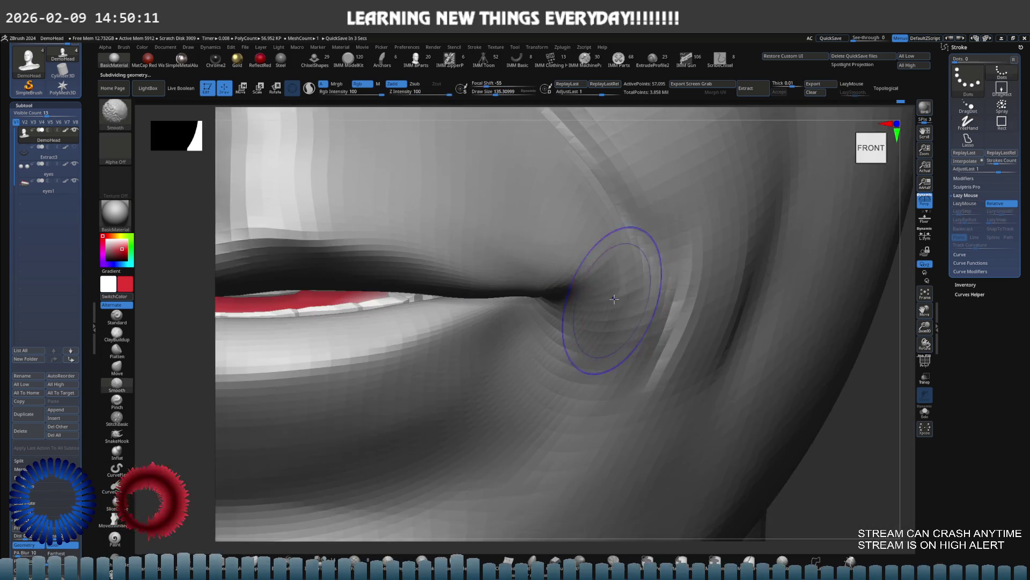
pyautogui.scroll(-5, 494, 322)
pyautogui.scroll(5, 698, 344)
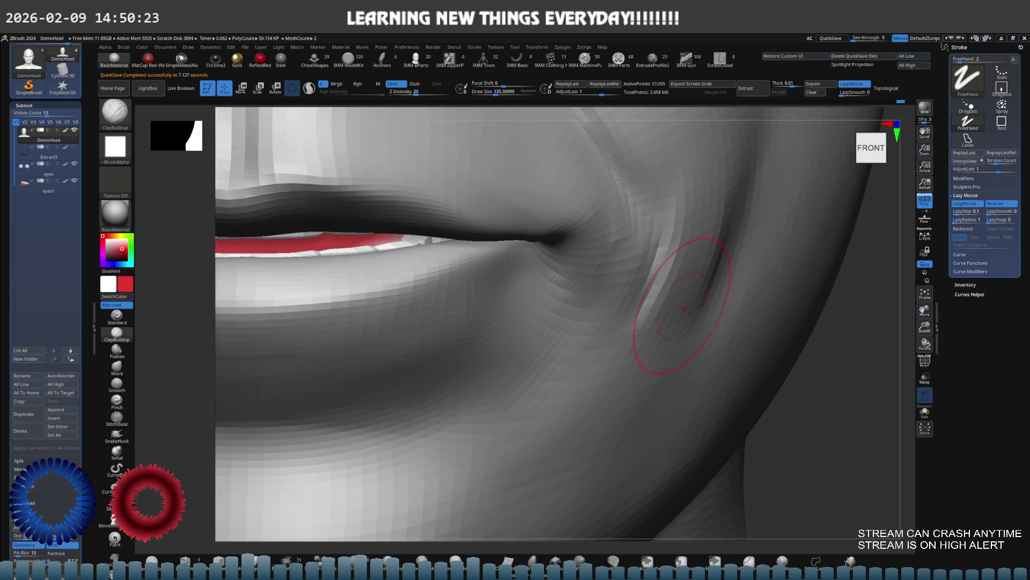
# Step: Switch to the Move brush, step up a subdivision level, and ready MaskPen around the mouth corner
pyautogui.moveTo(558, 313)
pyautogui.mouseDown(button='right')
pyautogui.moveTo(564, 237)
pyautogui.moveTo(563, 265)
pyautogui.moveTo(559, 253)
pyautogui.mouseUp(button='right')
pyautogui.press('b')
pyautogui.press('m')
pyautogui.press('v')
pyautogui.hotkey('ctrl', 'd')
pyautogui.moveTo(540, 286)
pyautogui.mouseDown(button='right')
pyautogui.moveTo(549, 237)
pyautogui.moveTo(531, 278)
pyautogui.moveTo(571, 299)
pyautogui.moveTo(542, 290)
pyautogui.moveTo(609, 294)
pyautogui.mouseUp(button='right')
pyautogui.press('ctrl')
pyautogui.press('shift')
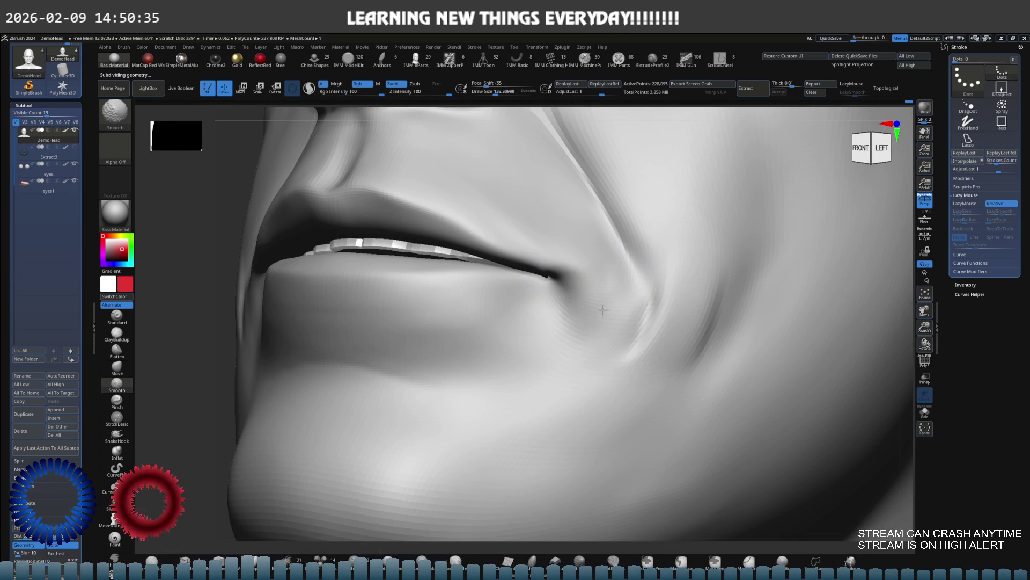
# Step: Carve a sharper crease beside the mouth corner with DamStandard and enlarge the brush
pyautogui.moveTo(647, 295); pyautogui.dragTo(615, 345)
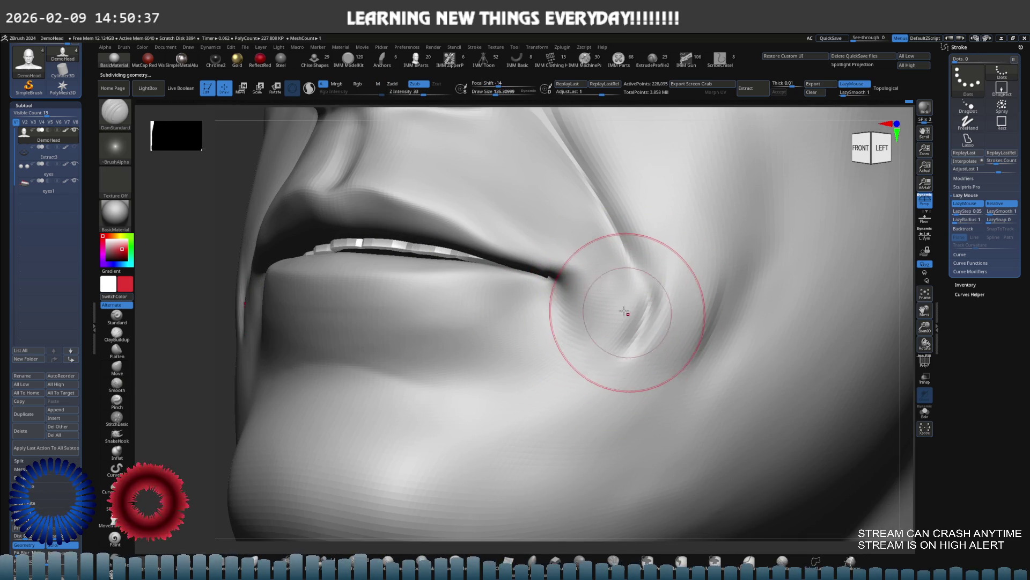
pyautogui.moveTo(610, 329)
pyautogui.mouseDown(button='right')
pyautogui.moveTo(690, 295)
pyautogui.moveTo(690, 319)
pyautogui.moveTo(741, 300)
pyautogui.moveTo(661, 281)
pyautogui.moveTo(483, 333)
pyautogui.moveTo(501, 322)
pyautogui.moveTo(540, 327)
pyautogui.mouseUp(button='right')
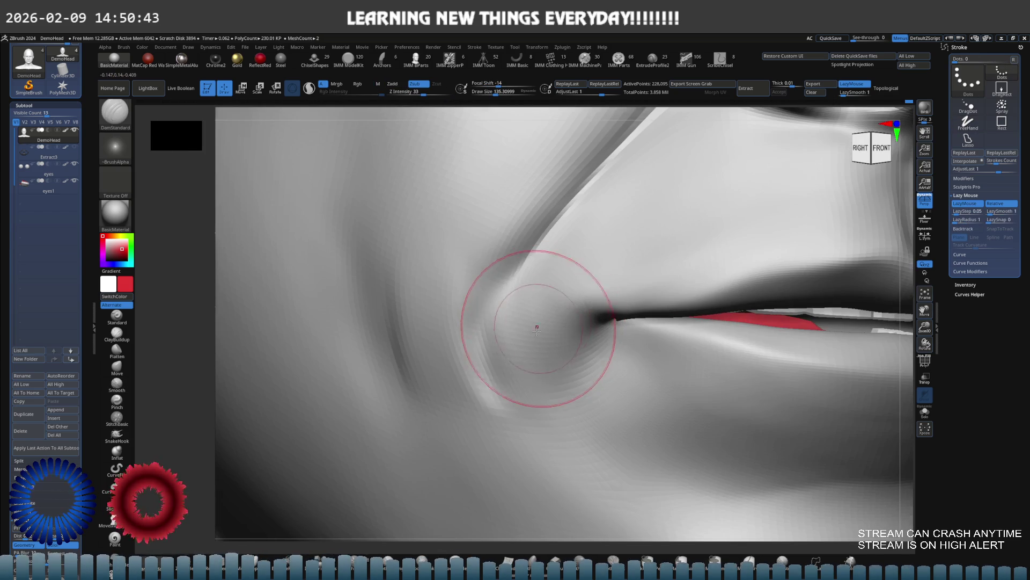
pyautogui.press('s')
pyautogui.moveTo(534, 333); pyautogui.dragTo(537, 334)
# Step: Build clay onto the area beside the mouth corner and smooth it with ClayBuildup
pyautogui.press('b')
pyautogui.press('c')
pyautogui.press('b')
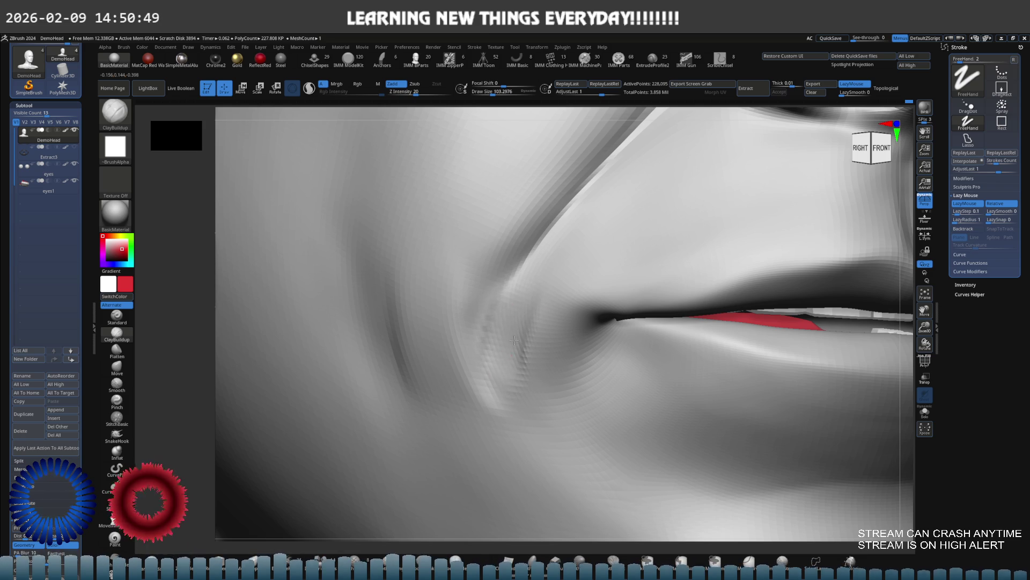
pyautogui.press('shift')
pyautogui.moveTo(508, 353)
pyautogui.mouseDown(button='right')
pyautogui.moveTo(506, 299)
pyautogui.moveTo(483, 299)
pyautogui.mouseUp(button='right')
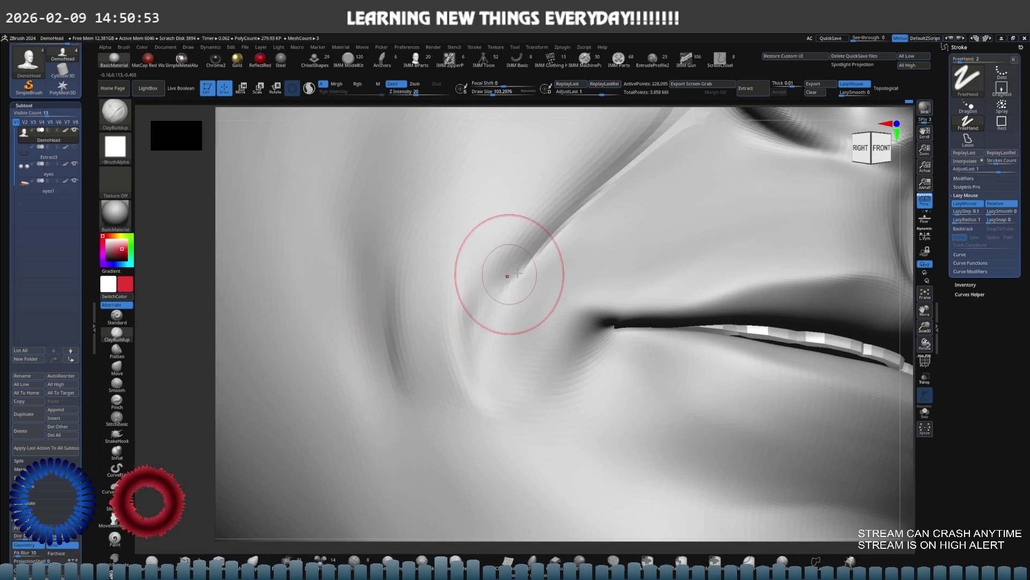
# Step: With the Standard brush at size 145, build a ridge beside the nasolabial crease
pyautogui.click(117, 316)
pyautogui.press('s')
pyautogui.moveTo(494, 278); pyautogui.dragTo(515, 278)
pyautogui.moveTo(510, 230)
pyautogui.mouseDown()
pyautogui.moveTo(476, 291)
pyautogui.moveTo(462, 288)
pyautogui.moveTo(457, 377)
pyautogui.mouseUp()
pyautogui.moveTo(514, 341); pyautogui.dragTo(621, 296, button='right')
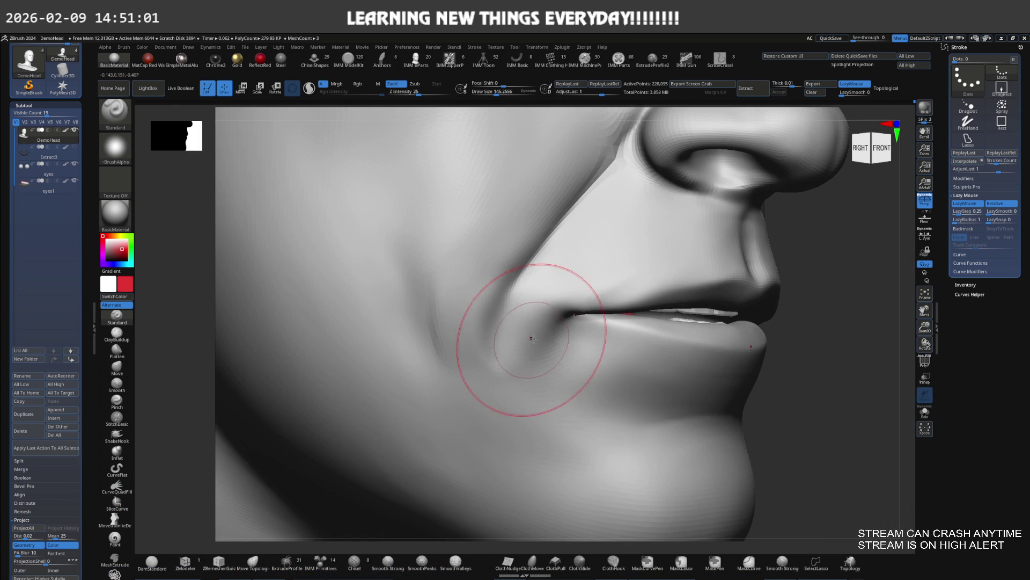
# Step: Switch between ClayBuildup and DamStandard, then Shift-smooth the cheek beside the mouth corner
pyautogui.press('b')
pyautogui.press('c')
pyautogui.press('b')
pyautogui.press('b')
pyautogui.press('d')
pyautogui.press('s')
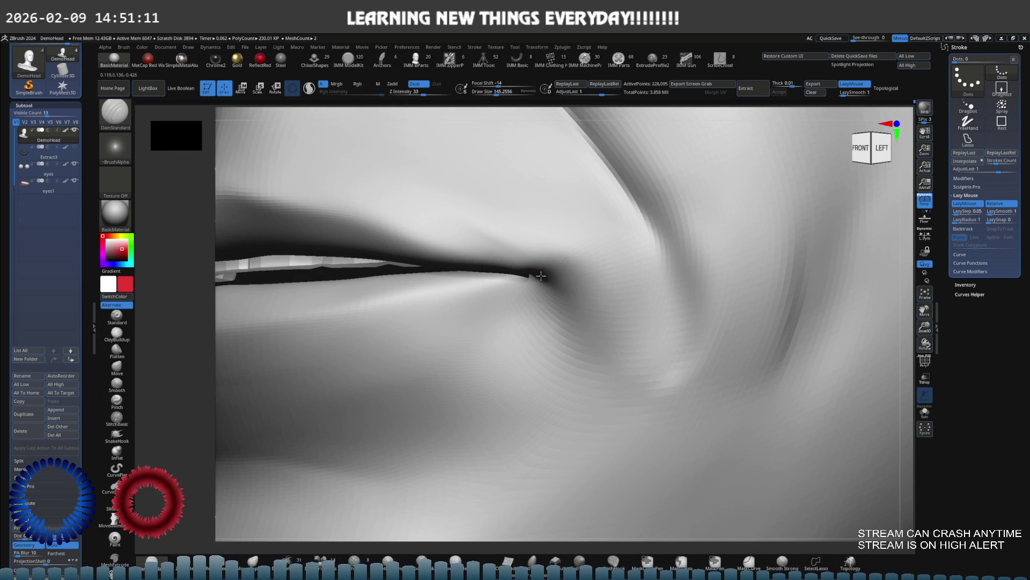
pyautogui.moveTo(557, 293)
pyautogui.mouseDown(button='right')
pyautogui.moveTo(561, 302)
pyautogui.moveTo(573, 290)
pyautogui.moveTo(542, 269)
pyautogui.moveTo(589, 302)
pyautogui.moveTo(575, 300)
pyautogui.moveTo(553, 327)
pyautogui.moveTo(585, 304)
pyautogui.moveTo(558, 287)
pyautogui.moveTo(547, 375)
pyautogui.mouseUp(button='right')
pyautogui.press('b')
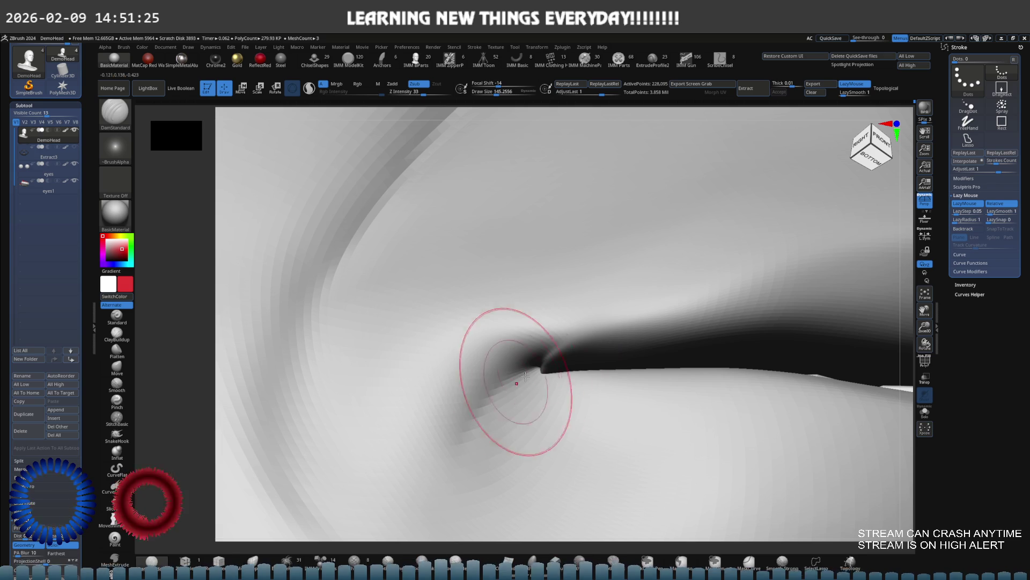
pyautogui.press('shift')
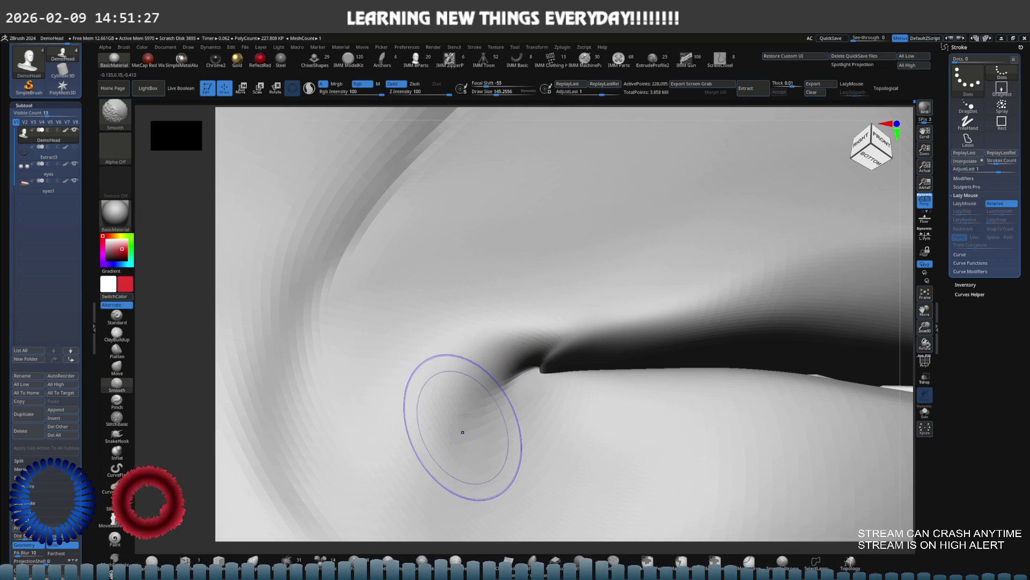
pyautogui.moveTo(525, 317)
pyautogui.mouseDown(button='right')
pyautogui.moveTo(474, 338)
pyautogui.moveTo(483, 363)
pyautogui.moveTo(460, 362)
pyautogui.moveTo(479, 373)
pyautogui.moveTo(497, 342)
pyautogui.mouseUp(button='right')
pyautogui.press('shift')
pyautogui.press('shift')
pyautogui.press('shift')
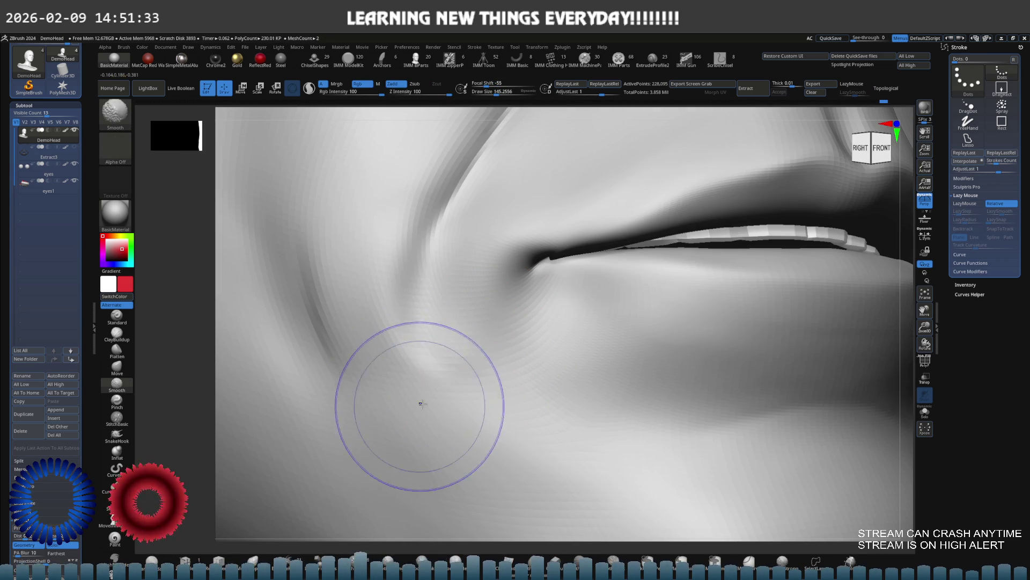
pyautogui.moveTo(568, 350)
pyautogui.mouseDown(button='right')
pyautogui.moveTo(549, 354)
pyautogui.moveTo(593, 322)
pyautogui.moveTo(523, 342)
pyautogui.mouseUp(button='right')
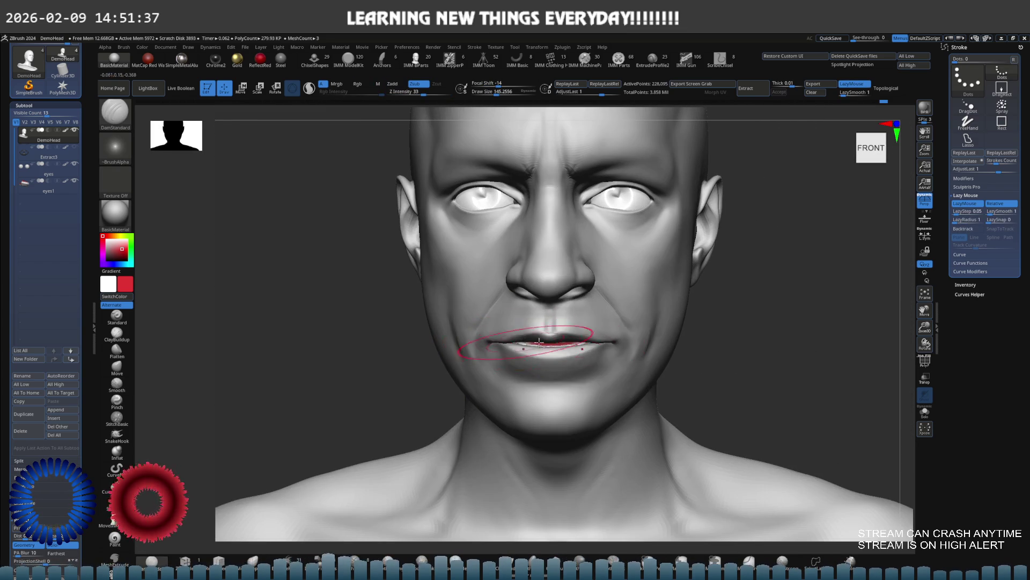
# Step: Drop to a lower subdivision level, pick the Move brush, and mask the cheek beside the nose
pyautogui.moveTo(588, 339); pyautogui.dragTo(651, 337, button='right')
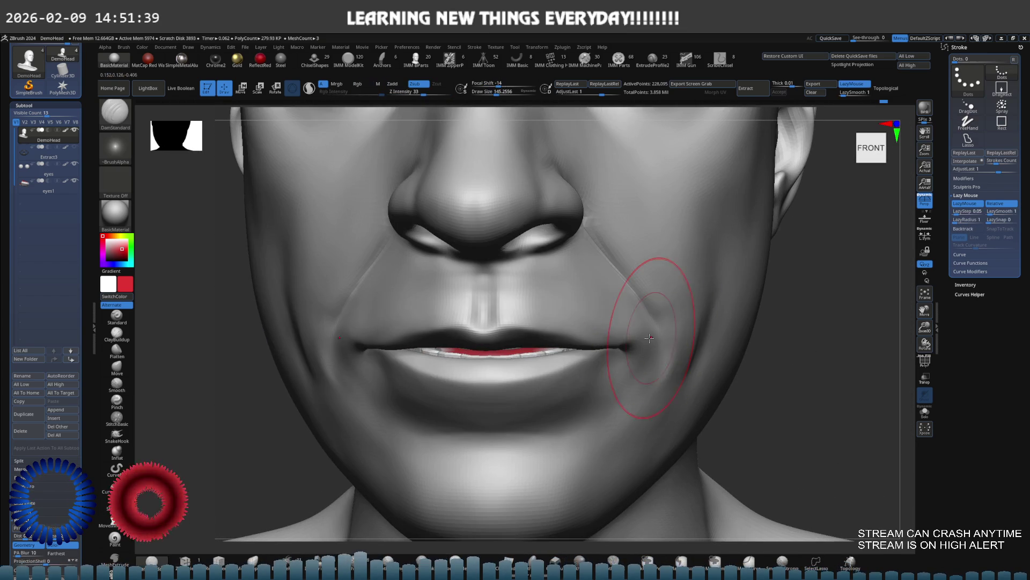
pyautogui.press('ctrl')
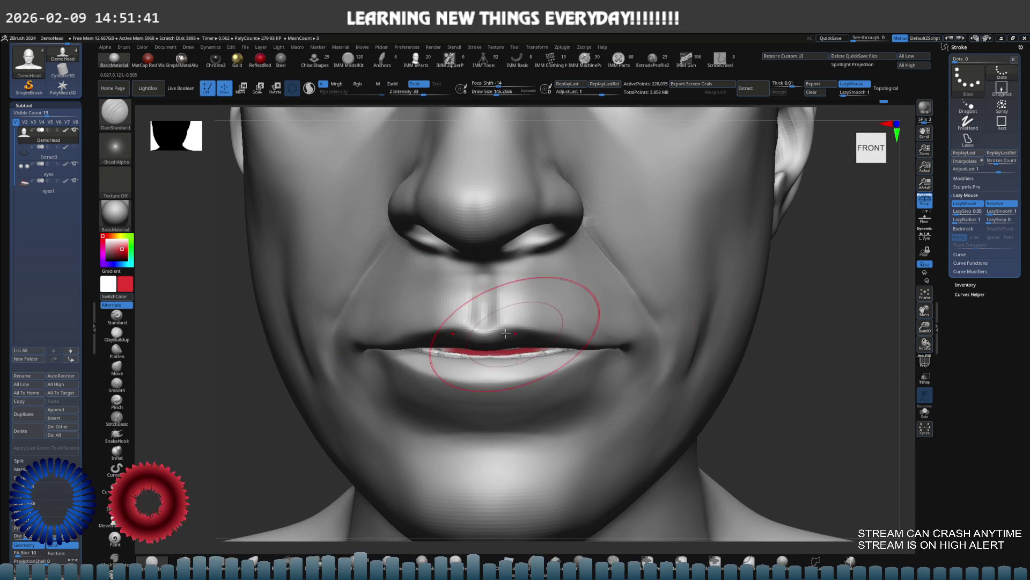
pyautogui.hotkey('shift', 'd')
pyautogui.hotkey('shift', 'd')
pyautogui.press('b')
pyautogui.press('m')
pyautogui.press('v')
pyautogui.moveTo(696, 341)
pyautogui.mouseDown(button='right')
pyautogui.moveTo(681, 335)
pyautogui.moveTo(759, 322)
pyautogui.mouseUp(button='right')
pyautogui.moveTo(761, 326)
pyautogui.keyDown('ctrl'); pyautogui.mouseDown()
pyautogui.moveTo(714, 371)
pyautogui.moveTo(708, 391)
pyautogui.moveTo(752, 226)
pyautogui.moveTo(648, 219)
pyautogui.mouseUp(); pyautogui.keyUp('ctrl')
pyautogui.moveTo(647, 219)
pyautogui.mouseDown(button='right')
pyautogui.moveTo(563, 332)
pyautogui.moveTo(648, 344)
pyautogui.mouseUp(button='right')
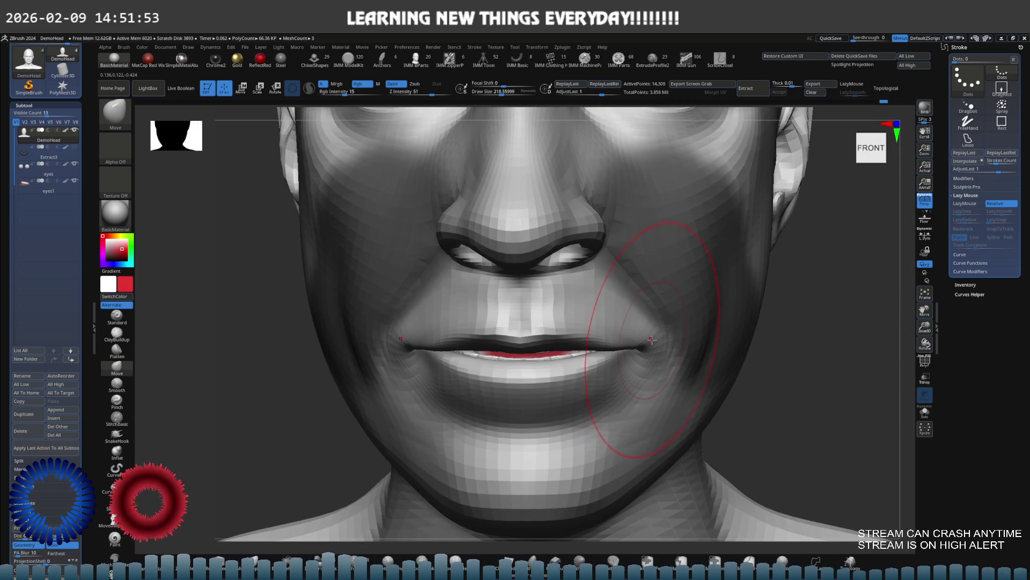
# Step: Smooth the cheek surface and soften the nasolabial fold from nostril to mouth corner
pyautogui.moveTo(654, 339)
pyautogui.mouseDown(button='right')
pyautogui.moveTo(605, 299)
pyautogui.moveTo(727, 334)
pyautogui.moveTo(639, 326)
pyautogui.moveTo(714, 334)
pyautogui.moveTo(683, 334)
pyautogui.moveTo(691, 325)
pyautogui.moveTo(685, 361)
pyautogui.moveTo(722, 346)
pyautogui.mouseUp(button='right')
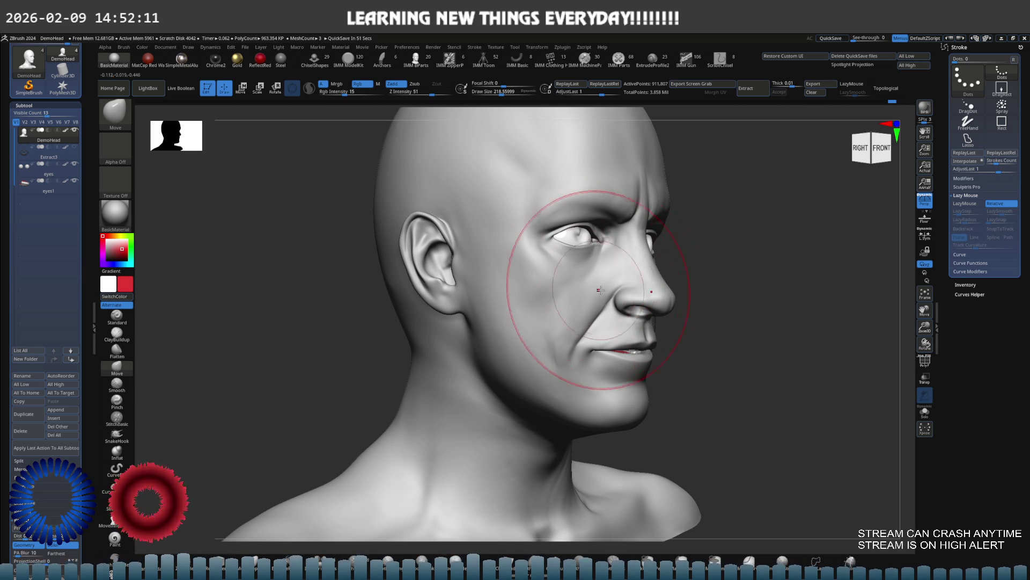
pyautogui.keyDown('shift'); pyautogui.moveTo(617, 248); pyautogui.dragTo(652, 269, button='right'); pyautogui.keyUp('shift')
pyautogui.moveTo(618, 270)
pyautogui.mouseDown(button='right')
pyautogui.moveTo(715, 278)
pyautogui.moveTo(580, 248)
pyautogui.mouseUp(button='right')
pyautogui.press('s')
pyautogui.moveTo(588, 313)
pyautogui.keyDown('ctrl'); pyautogui.mouseDown(button='right')
pyautogui.moveTo(580, 301)
pyautogui.moveTo(575, 322)
pyautogui.mouseUp(button='right'); pyautogui.keyUp('ctrl')
pyautogui.press('shift')
pyautogui.moveTo(570, 363)
pyautogui.keyDown('shift'); pyautogui.mouseDown()
pyautogui.moveTo(551, 363)
pyautogui.moveTo(563, 333)
pyautogui.mouseUp(); pyautogui.keyUp('shift')
pyautogui.moveTo(596, 314)
pyautogui.mouseDown(button='right')
pyautogui.moveTo(638, 330)
pyautogui.moveTo(625, 330)
pyautogui.mouseUp(button='right')
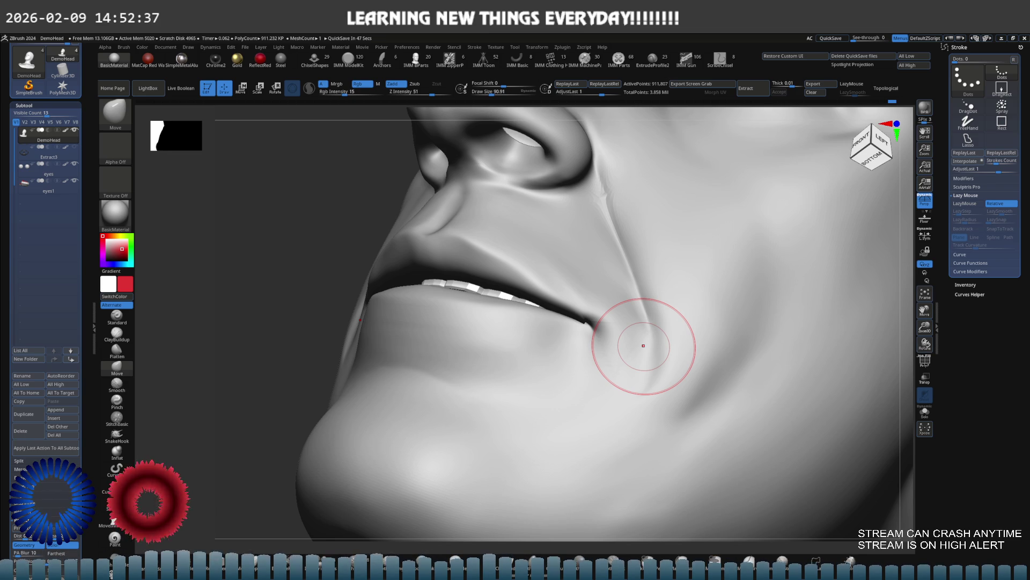
pyautogui.moveTo(643, 346); pyautogui.dragTo(702, 299)
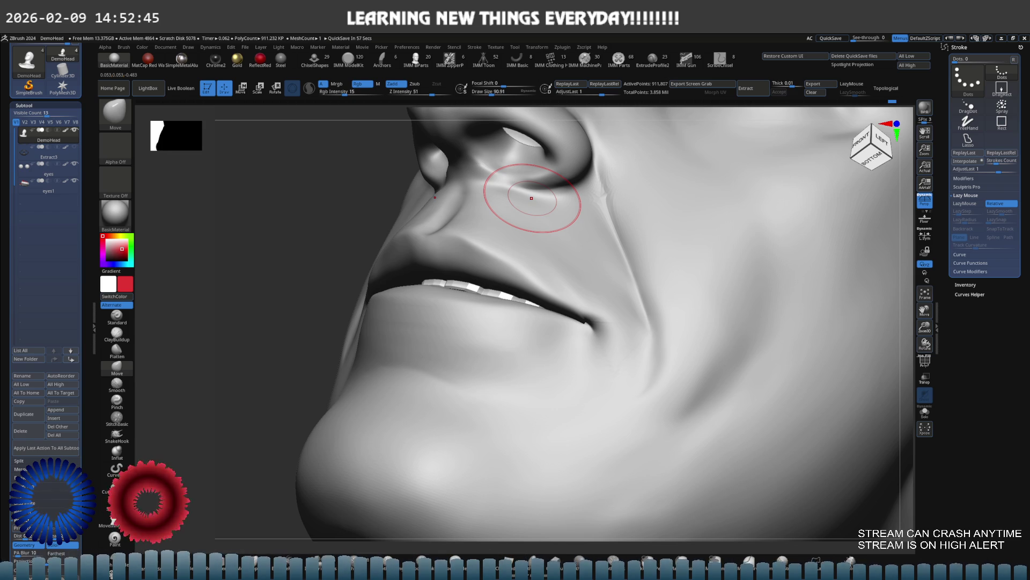
pyautogui.moveTo(621, 288)
pyautogui.mouseDown(button='right')
pyautogui.moveTo(621, 322)
pyautogui.moveTo(635, 337)
pyautogui.moveTo(609, 287)
pyautogui.moveTo(663, 292)
pyautogui.moveTo(621, 299)
pyautogui.moveTo(612, 284)
pyautogui.moveTo(632, 290)
pyautogui.mouseUp(button='right')
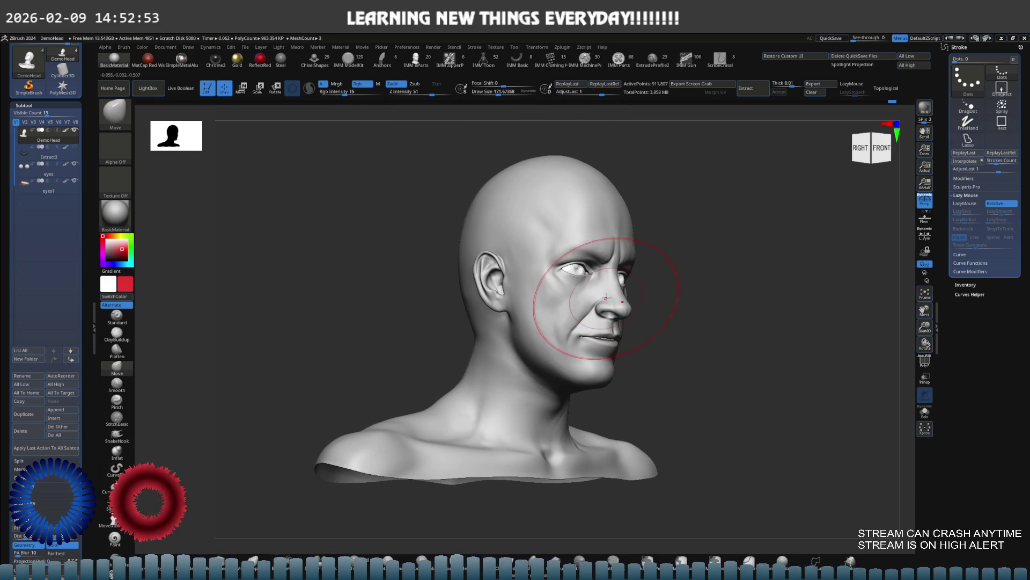
# Step: Turn the Persp view back on and orbit to a three-quarter view of the bust
pyautogui.click(924, 204)
pyautogui.click(925, 204)
pyautogui.click(927, 204)
pyautogui.click(929, 204)
pyautogui.moveTo(831, 237)
pyautogui.mouseDown(button='right')
pyautogui.moveTo(678, 242)
pyautogui.moveTo(631, 268)
pyautogui.moveTo(692, 236)
pyautogui.moveTo(677, 290)
pyautogui.moveTo(651, 253)
pyautogui.mouseUp(button='right')
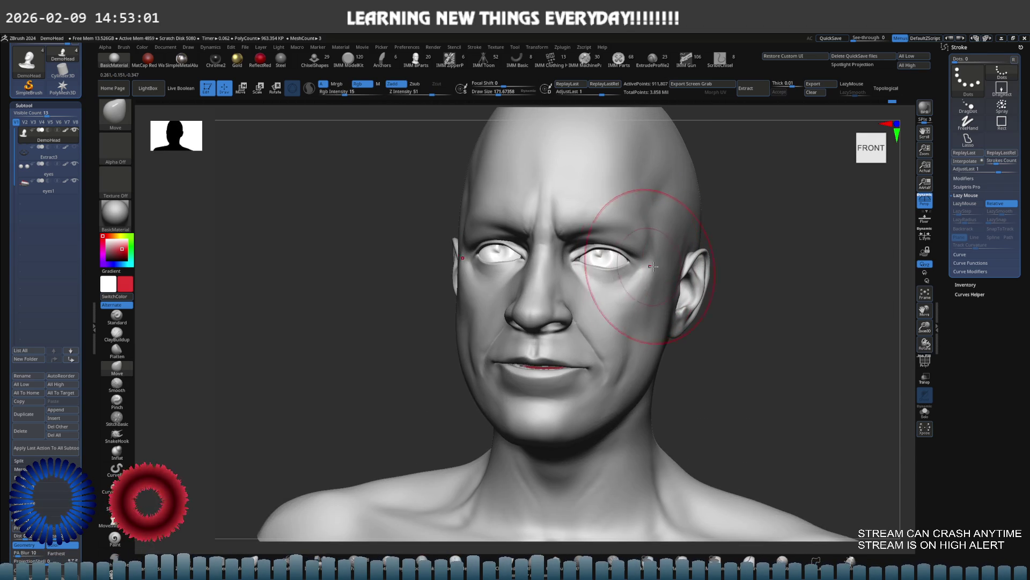
pyautogui.moveTo(529, 280)
pyautogui.mouseDown(button='right')
pyautogui.moveTo(534, 249)
pyautogui.moveTo(602, 228)
pyautogui.moveTo(558, 241)
pyautogui.moveTo(618, 291)
pyautogui.mouseUp(button='right')
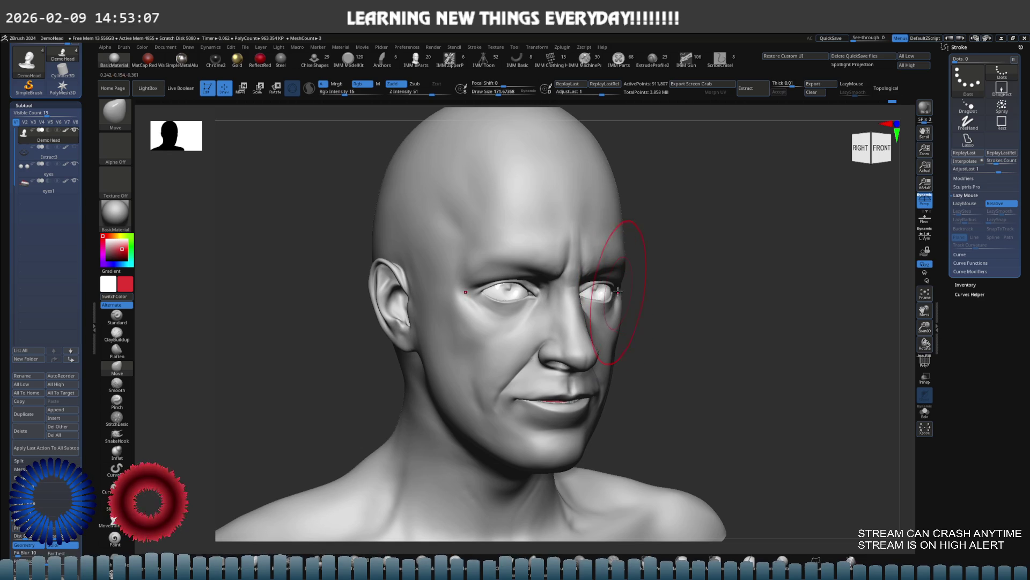
# Step: Make the Extract3 eyebrow and goatee subtool visible and set the brush size to 112
pyautogui.click(75, 148)
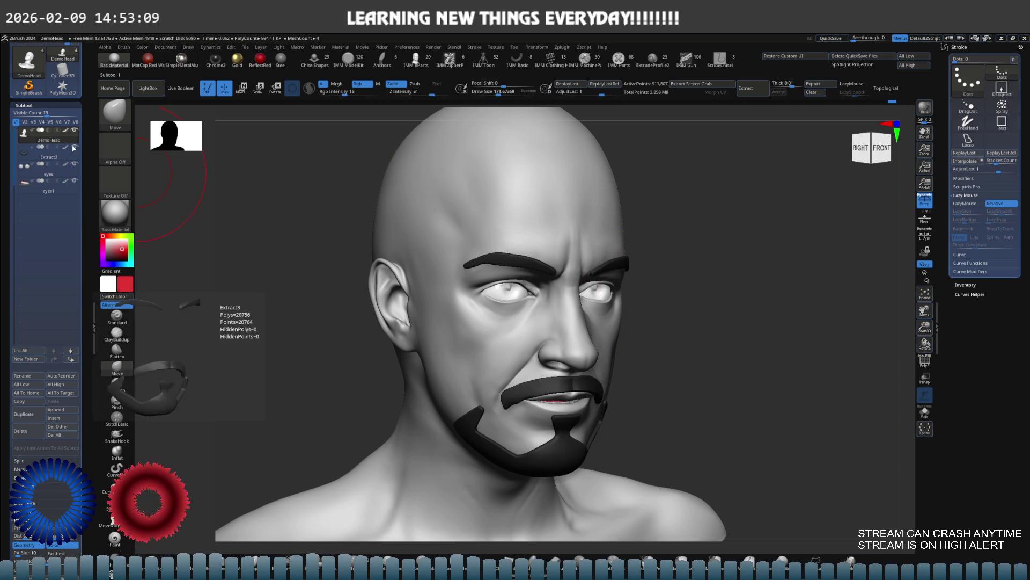
pyautogui.moveTo(425, 276)
pyautogui.mouseDown(button='right')
pyautogui.moveTo(495, 299)
pyautogui.moveTo(566, 293)
pyautogui.moveTo(540, 301)
pyautogui.moveTo(585, 306)
pyautogui.moveTo(601, 322)
pyautogui.mouseUp(button='right')
pyautogui.press('s')
pyautogui.moveTo(592, 332); pyautogui.dragTo(569, 349)
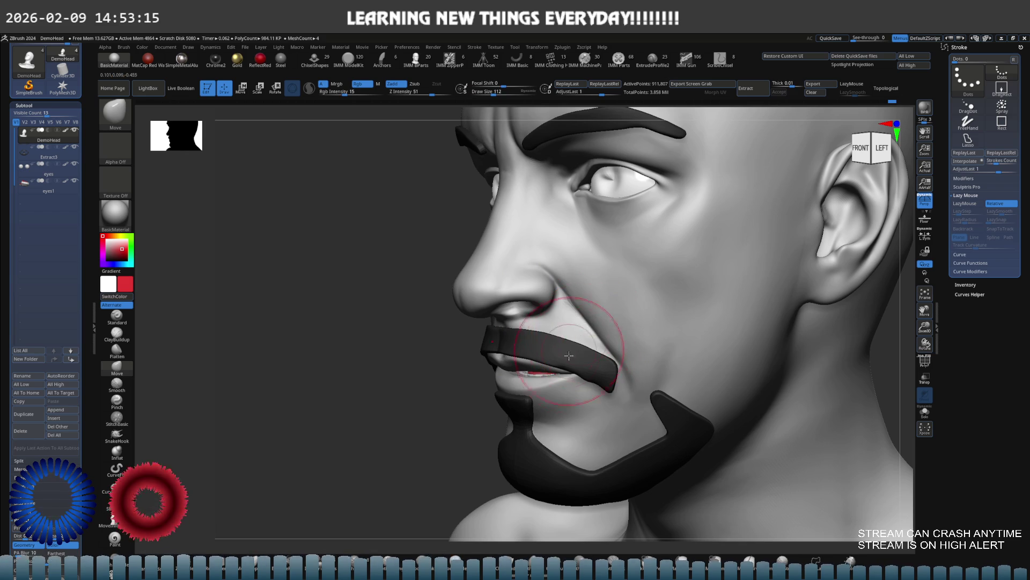
pyautogui.moveTo(585, 360)
pyautogui.mouseDown(button='right')
pyautogui.moveTo(622, 299)
pyautogui.moveTo(665, 309)
pyautogui.moveTo(575, 295)
pyautogui.moveTo(588, 332)
pyautogui.moveTo(609, 299)
pyautogui.moveTo(554, 305)
pyautogui.moveTo(500, 344)
pyautogui.moveTo(509, 322)
pyautogui.moveTo(483, 301)
pyautogui.mouseUp(button='right')
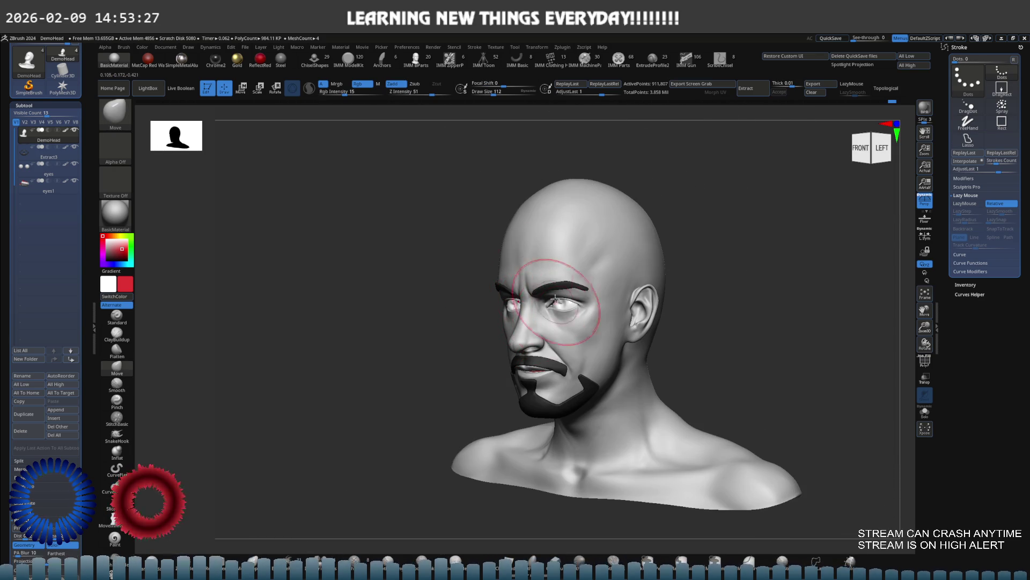
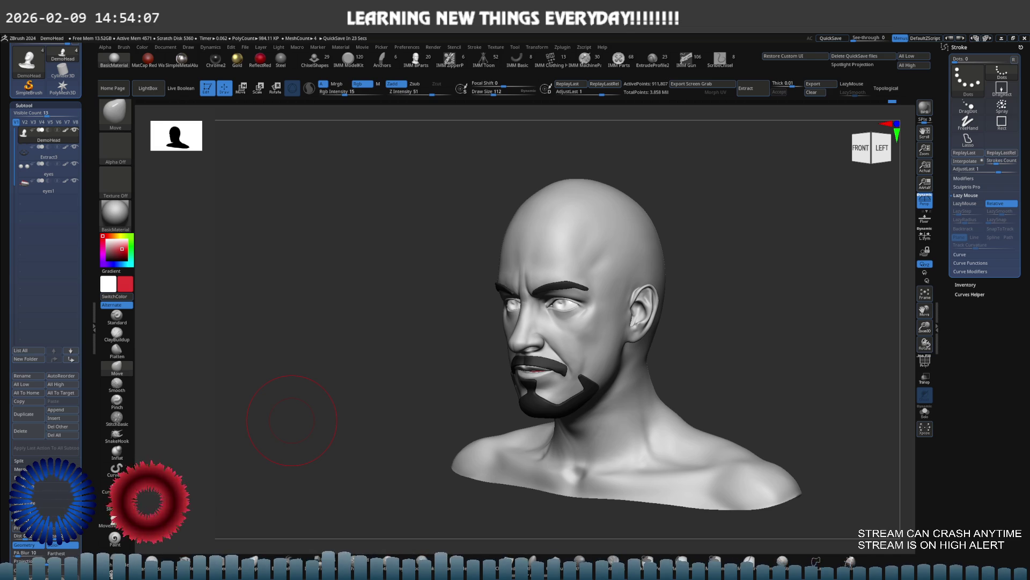
# Step: Frame the nose in three-quarter view and set the Standard brush to intensity 21
pyautogui.moveTo(531, 231)
pyautogui.mouseDown(button='right')
pyautogui.moveTo(492, 267)
pyautogui.moveTo(609, 257)
pyautogui.moveTo(494, 219)
pyautogui.moveTo(539, 287)
pyautogui.moveTo(552, 288)
pyautogui.mouseUp(button='right')
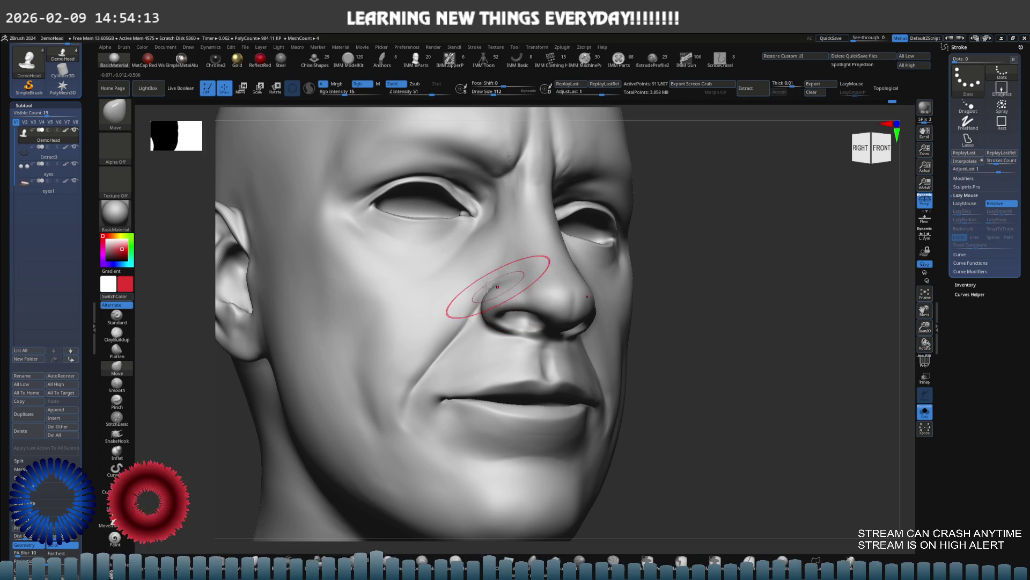
pyautogui.hotkey('shift', 'd')
pyautogui.hotkey('shift', 'd')
pyautogui.hotkey('shift', 'd')
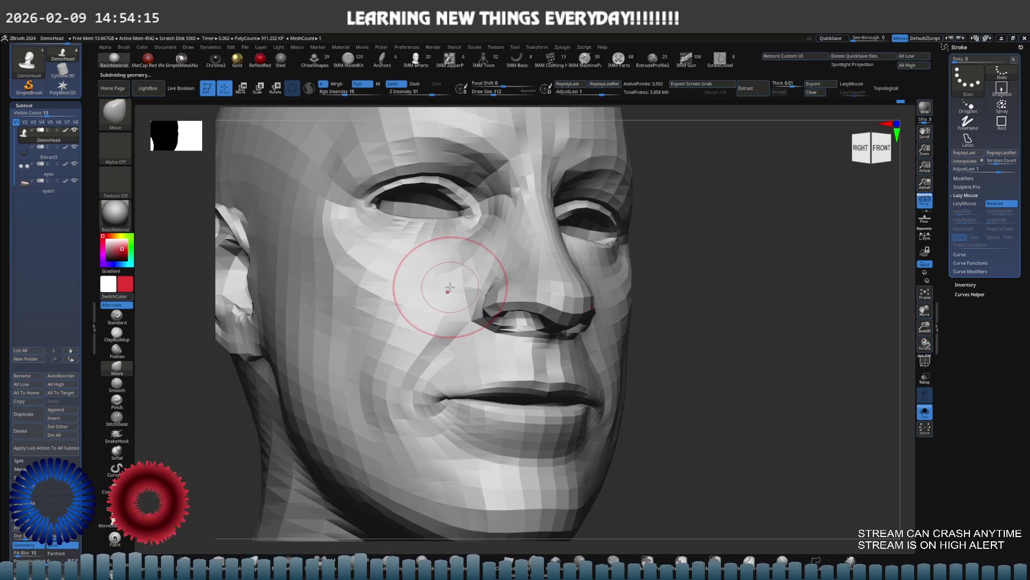
pyautogui.press('d')
pyautogui.press('d')
pyautogui.press('d')
pyautogui.moveTo(437, 272); pyautogui.dragTo(460, 293, button='right')
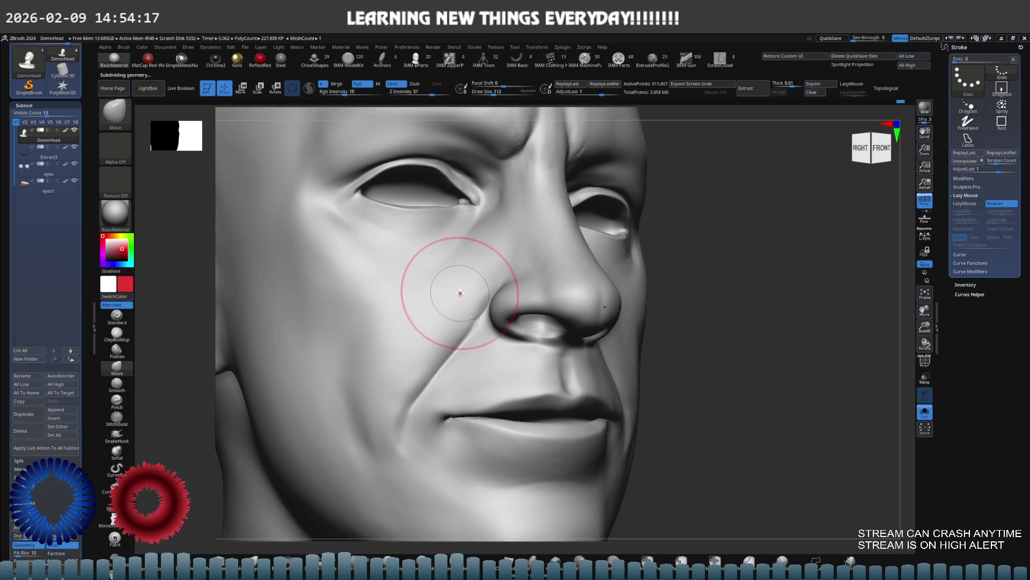
pyautogui.click(117, 317)
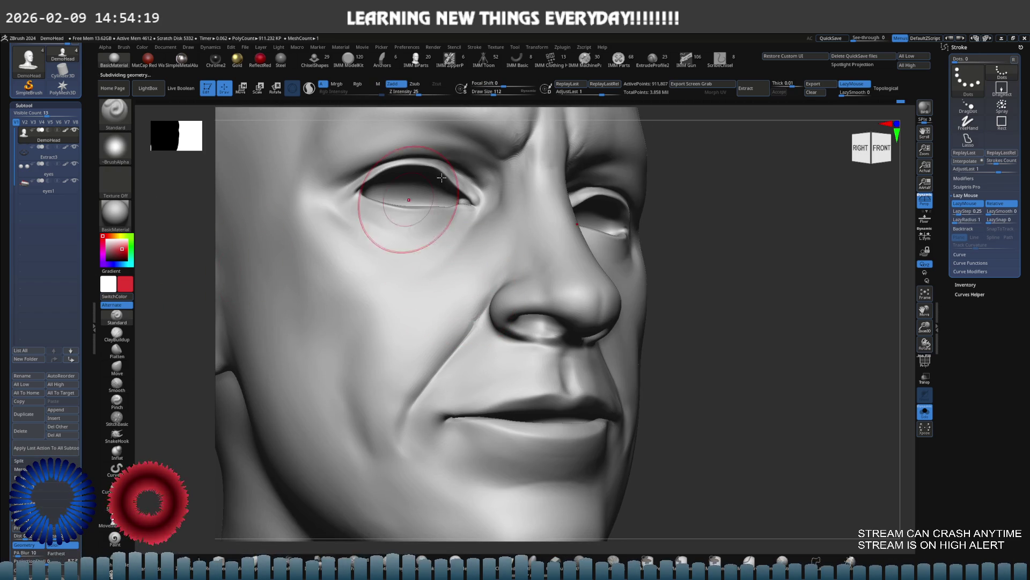
pyautogui.moveTo(418, 93); pyautogui.dragTo(413, 94)
# Step: Deepen the crease beside the nose, then smooth the area
pyautogui.moveTo(473, 311)
pyautogui.mouseDown()
pyautogui.moveTo(482, 246)
pyautogui.moveTo(470, 310)
pyautogui.mouseUp()
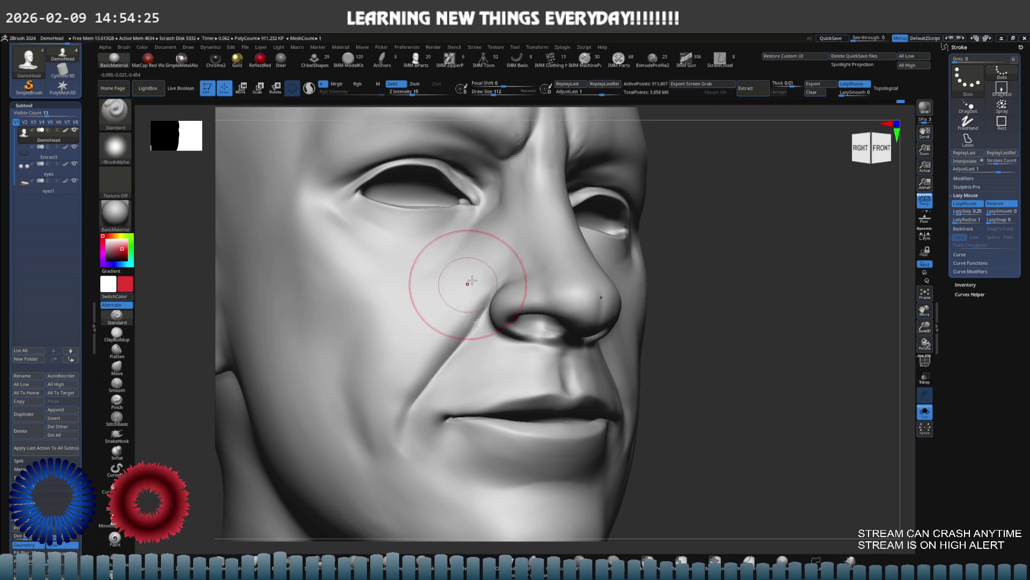
pyautogui.moveTo(386, 361)
pyautogui.keyDown('shift'); pyautogui.mouseDown(button='right')
pyautogui.moveTo(464, 309)
pyautogui.moveTo(433, 293)
pyautogui.moveTo(426, 311)
pyautogui.mouseUp(button='right'); pyautogui.keyUp('shift')
pyautogui.press('shift')
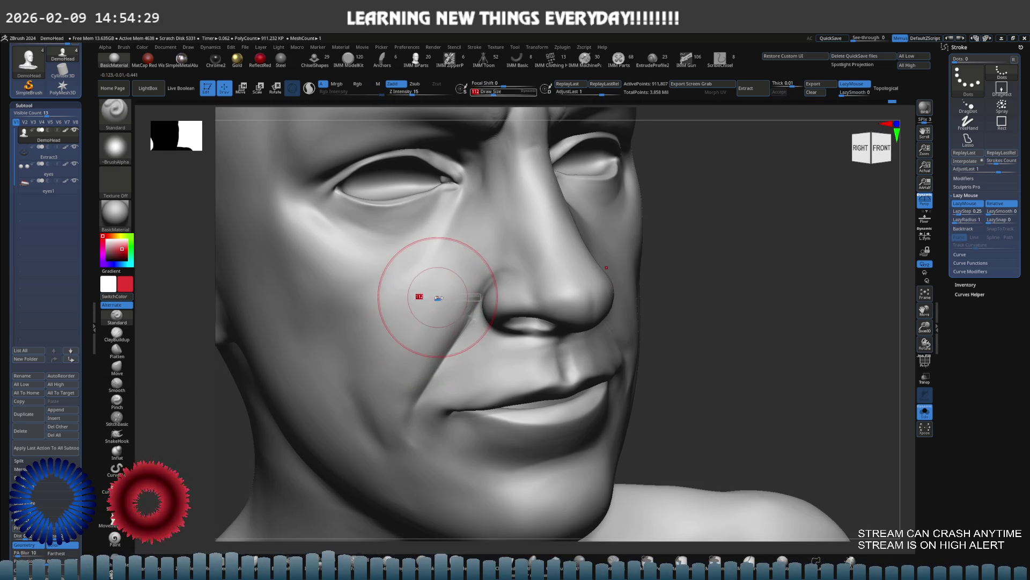
pyautogui.moveTo(449, 272)
pyautogui.mouseDown(button='right')
pyautogui.moveTo(503, 273)
pyautogui.moveTo(528, 259)
pyautogui.moveTo(678, 264)
pyautogui.mouseUp(button='right')
# Step: Switch to the Move brush, drop to a lower subdivision level and set brush size to about 206
pyautogui.press('s')
pyautogui.press('b')
pyautogui.press('m')
pyautogui.press('v')
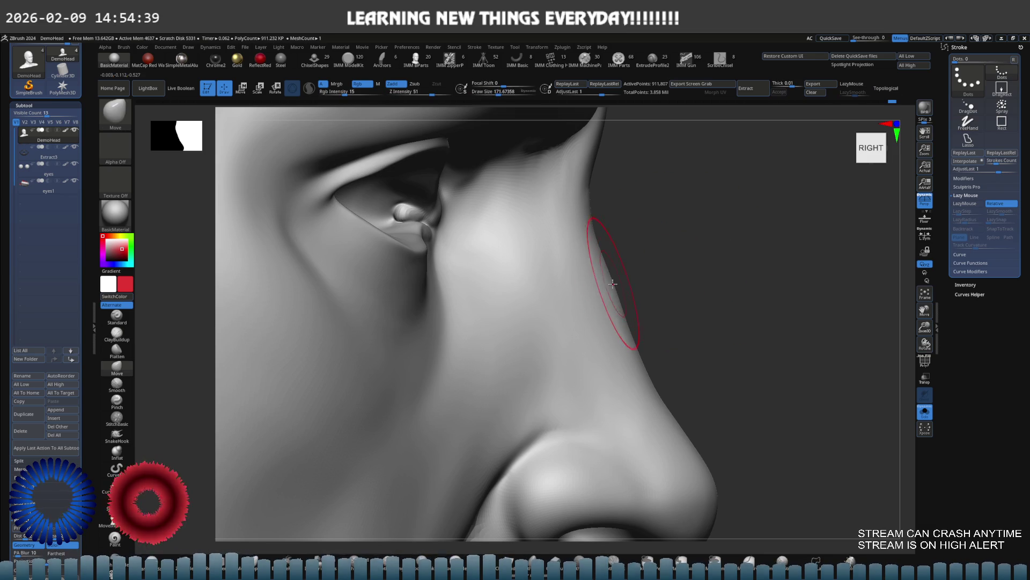
pyautogui.hotkey('shift', 'd')
pyautogui.hotkey('shift', 'd')
pyautogui.press('s')
pyautogui.moveTo(626, 281); pyautogui.dragTo(602, 283)
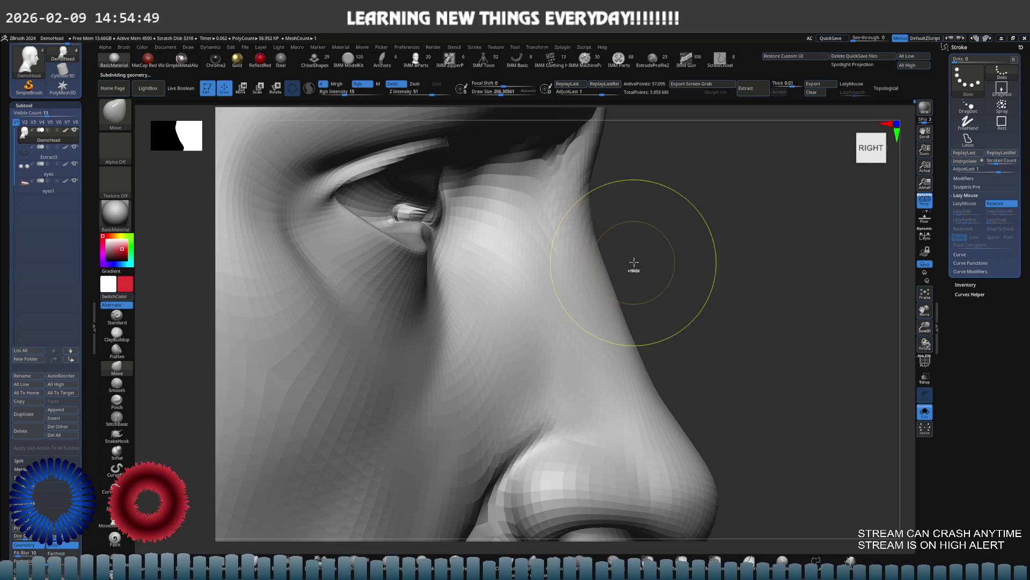
# Step: Resize the brush and reshape the nose bridge, checking it from several angles
pyautogui.press('f')
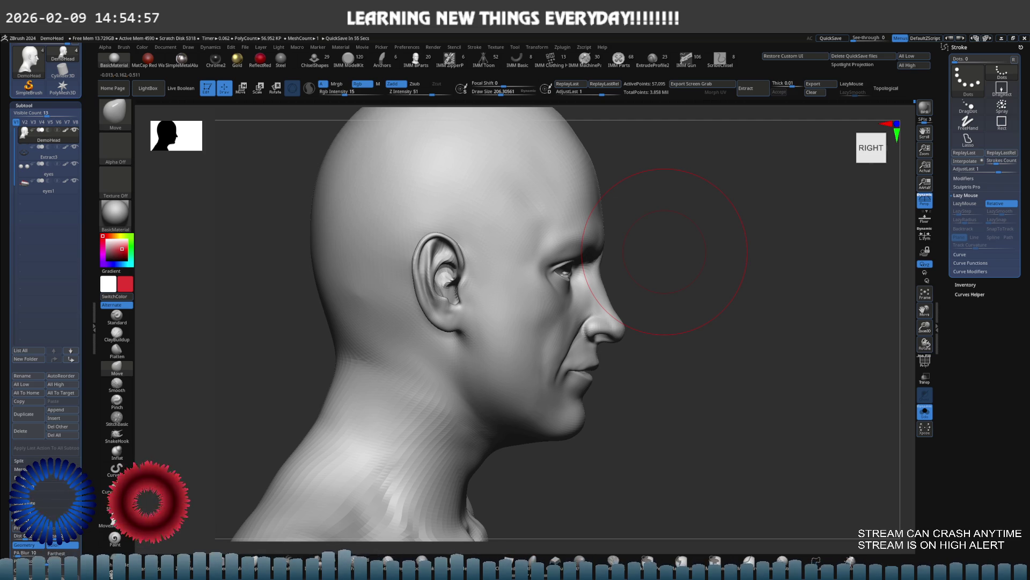
pyautogui.moveTo(617, 300)
pyautogui.mouseDown()
pyautogui.moveTo(533, 299)
pyautogui.moveTo(443, 322)
pyautogui.moveTo(362, 311)
pyautogui.moveTo(350, 325)
pyautogui.moveTo(412, 332)
pyautogui.moveTo(508, 315)
pyautogui.moveTo(437, 322)
pyautogui.moveTo(803, 223)
pyautogui.mouseUp()
pyautogui.click(924, 182)
pyautogui.moveTo(345, 253); pyautogui.dragTo(416, 273)
pyautogui.moveTo(416, 272); pyautogui.dragTo(426, 276, button='right')
pyautogui.press('s')
pyautogui.moveTo(425, 276)
pyautogui.mouseDown()
pyautogui.moveTo(437, 280)
pyautogui.moveTo(406, 288)
pyautogui.mouseUp()
pyautogui.moveTo(407, 288)
pyautogui.mouseDown(button='right')
pyautogui.moveTo(456, 300)
pyautogui.moveTo(515, 290)
pyautogui.moveTo(531, 270)
pyautogui.mouseUp(button='right')
pyautogui.moveTo(499, 310)
pyautogui.mouseDown(button='right')
pyautogui.moveTo(495, 284)
pyautogui.moveTo(502, 311)
pyautogui.moveTo(505, 295)
pyautogui.moveTo(504, 305)
pyautogui.moveTo(483, 295)
pyautogui.moveTo(515, 301)
pyautogui.moveTo(547, 290)
pyautogui.mouseUp(button='right')
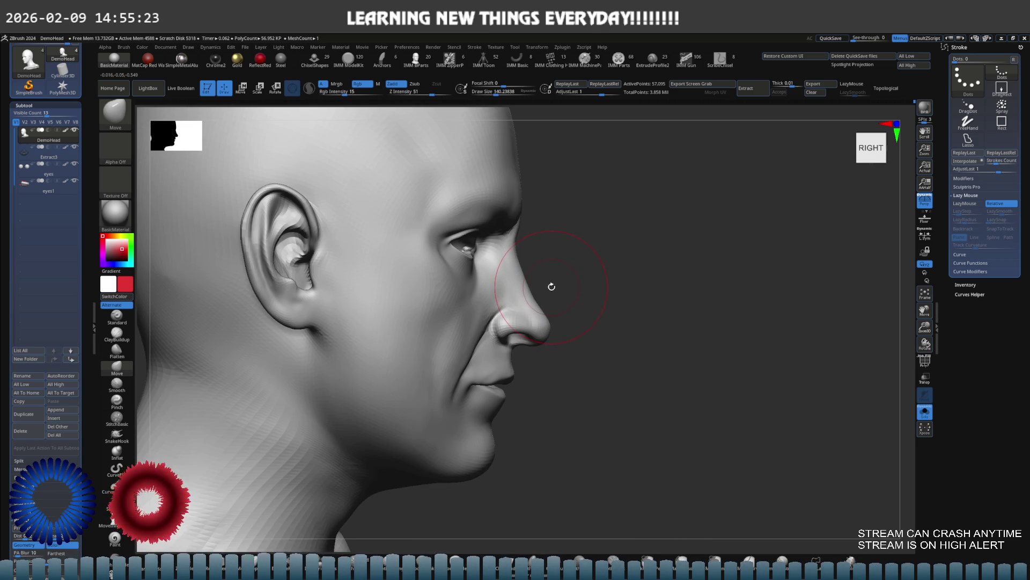
# Step: Switch to ClayBuildup, restore full subdivision detail and face the head front-on
pyautogui.press('b')
pyautogui.press('c')
pyautogui.press('b')
pyautogui.moveTo(501, 304)
pyautogui.keyDown('ctrl'); pyautogui.mouseDown(button='right')
pyautogui.moveTo(450, 334)
pyautogui.moveTo(416, 385)
pyautogui.moveTo(467, 301)
pyautogui.moveTo(462, 316)
pyautogui.moveTo(388, 350)
pyautogui.mouseUp(button='right'); pyautogui.keyUp('ctrl')
pyautogui.hotkey('ctrl', 'd')
pyautogui.moveTo(413, 326)
pyautogui.mouseDown(button='right')
pyautogui.moveTo(343, 327)
pyautogui.moveTo(363, 324)
pyautogui.moveTo(328, 311)
pyautogui.moveTo(444, 293)
pyautogui.moveTo(376, 308)
pyautogui.moveTo(384, 299)
pyautogui.mouseUp(button='right')
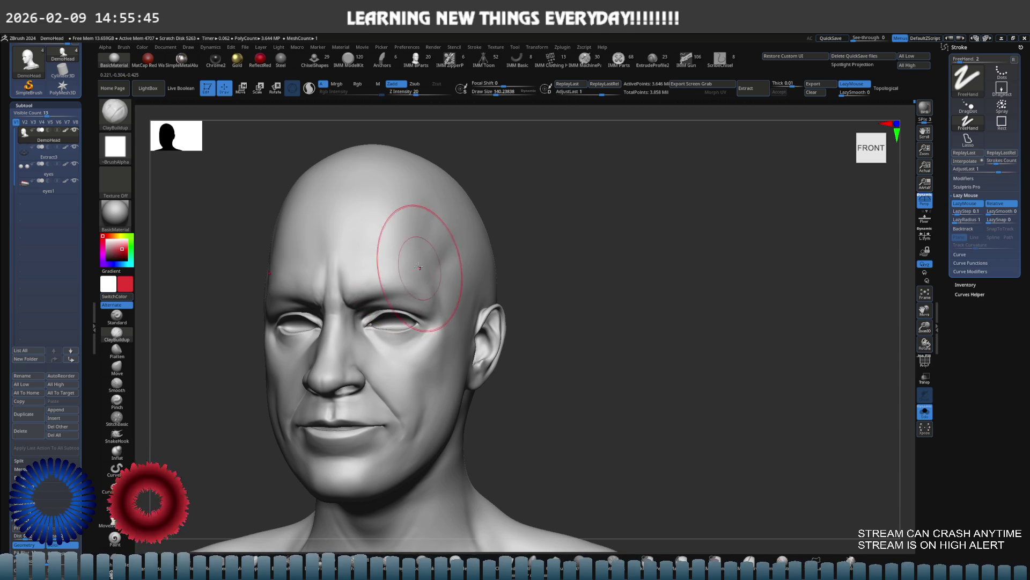
# Step: Toggle between the Extract3 and DemoHead subtools and frame the brows front-on
pyautogui.click(65, 157)
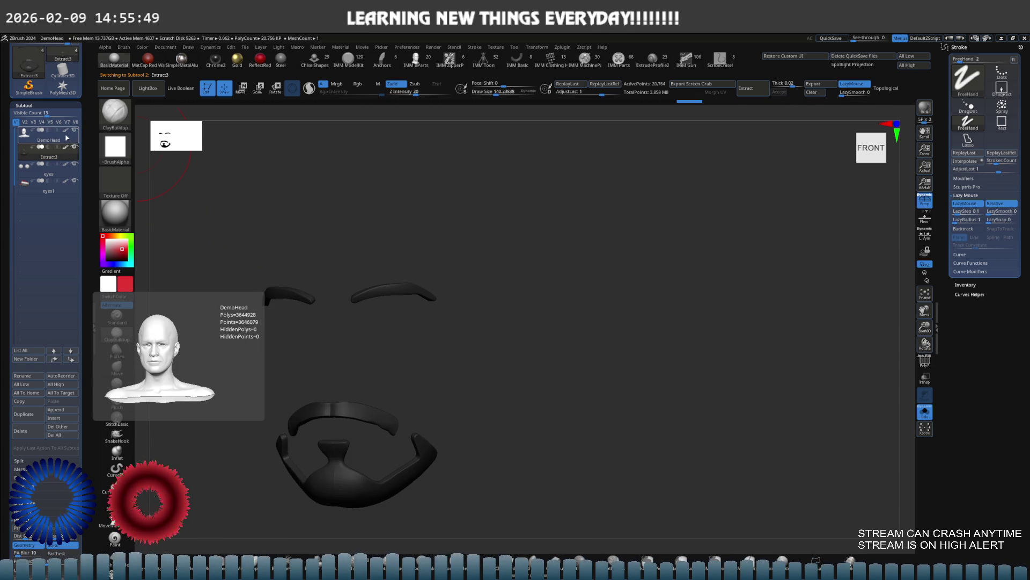
pyautogui.click(67, 139)
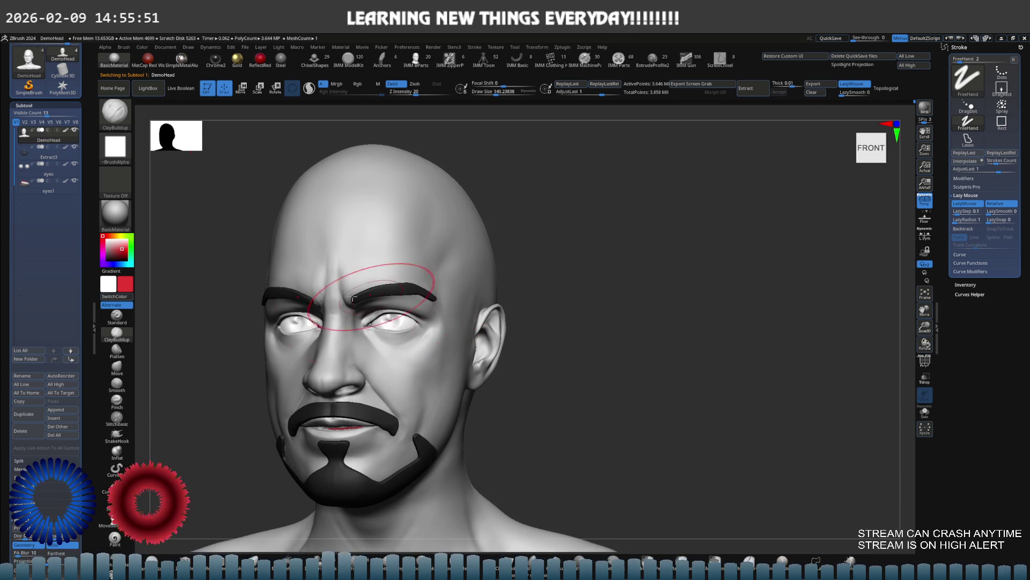
pyautogui.keyDown('shift'); pyautogui.moveTo(376, 297); pyautogui.dragTo(408, 294, button='right'); pyautogui.keyUp('shift')
pyautogui.scroll(5, 429, 291)
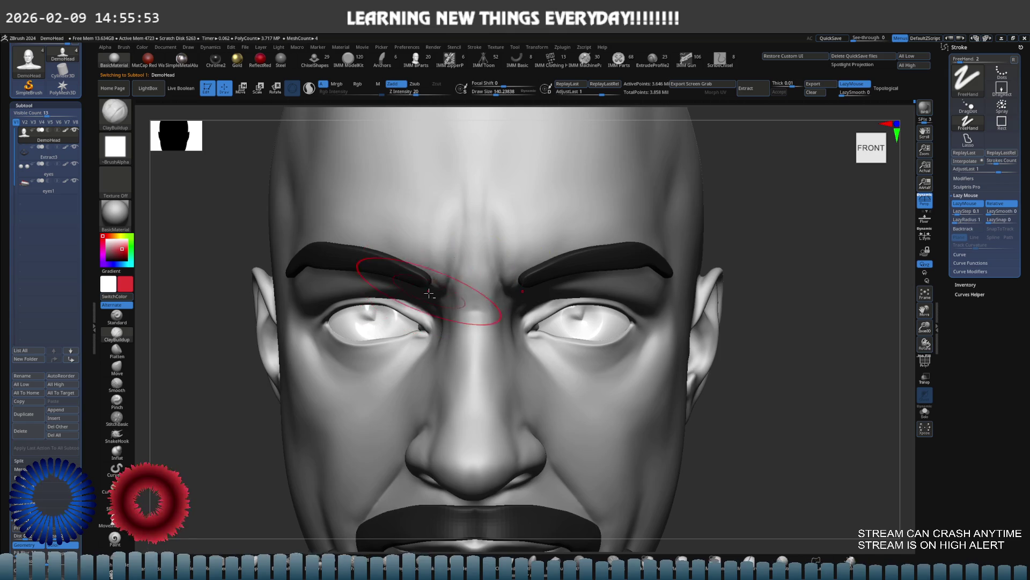
pyautogui.scroll(-5, 440, 300)
pyautogui.press('ctrl')
pyautogui.scroll(5, 465, 273)
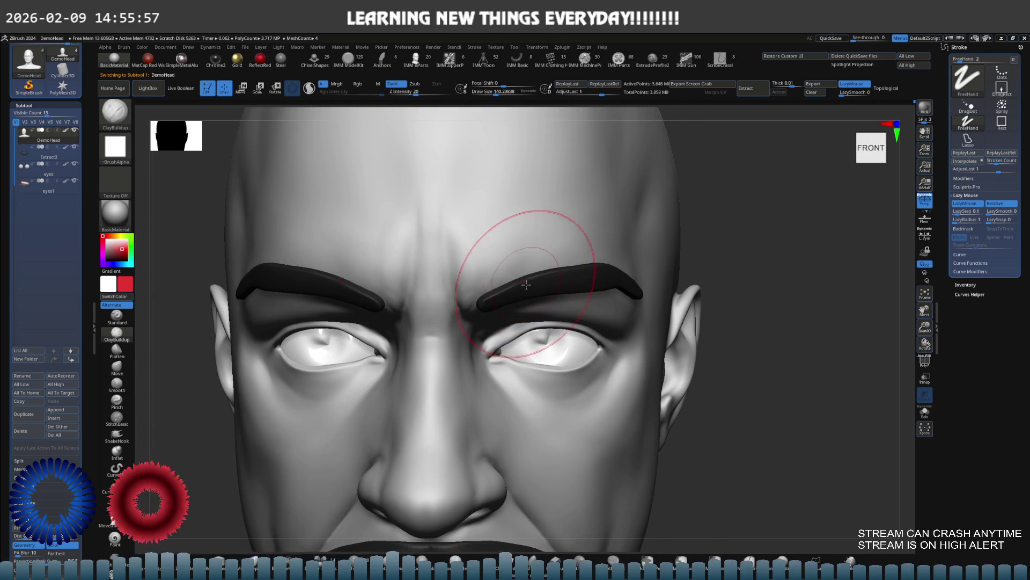
# Step: Make Extract3 active and select the Move brush at size about 95
pyautogui.keyDown('alt'); pyautogui.click(527, 287); pyautogui.keyUp('alt')
pyautogui.press('b')
pyautogui.press('m')
pyautogui.press('v')
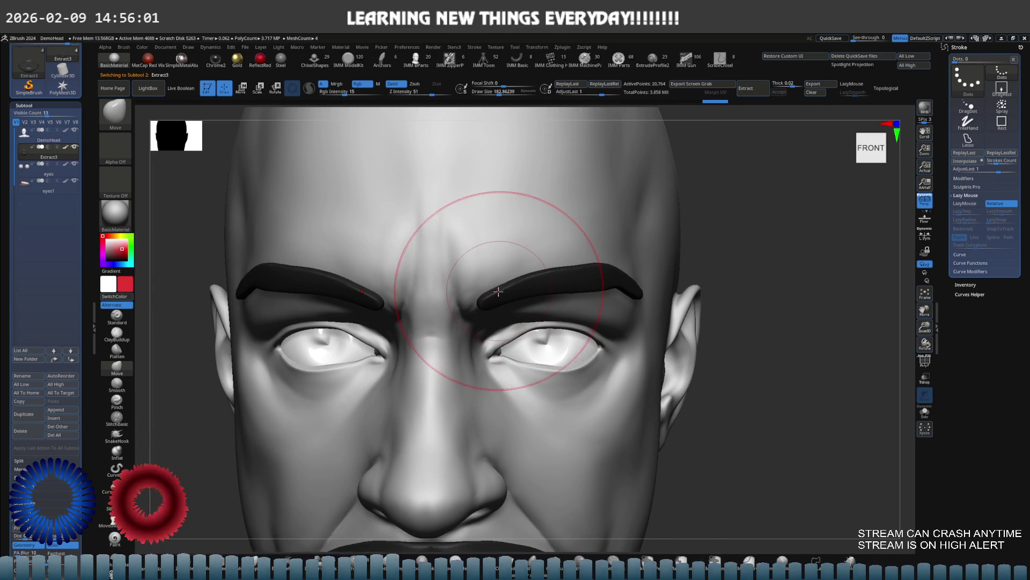
pyautogui.press('s')
pyautogui.moveTo(491, 294); pyautogui.dragTo(486, 299)
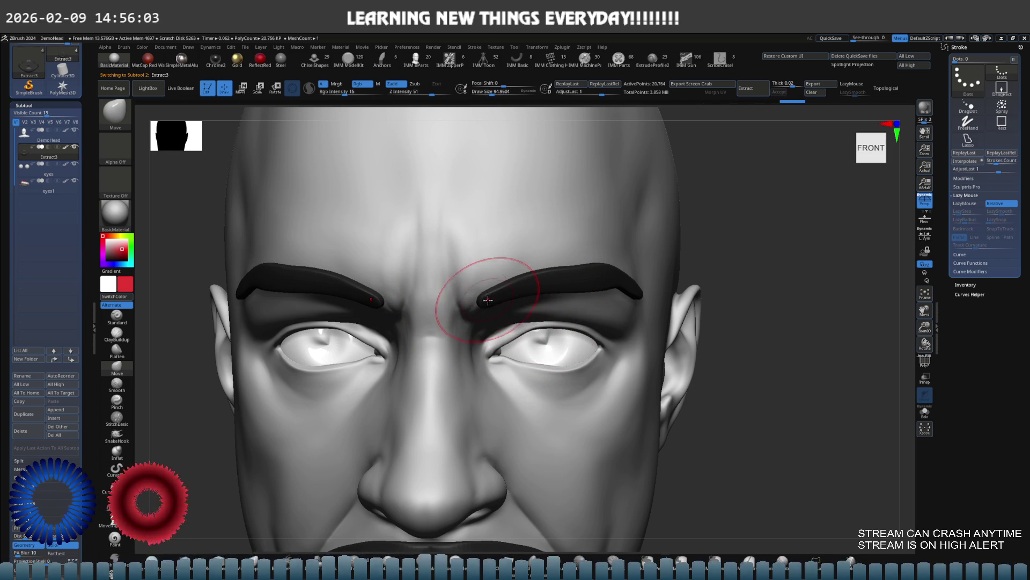
# Step: Zoom onto the mustache and shrink the brush to about 83 to shape it
pyautogui.moveTo(546, 274)
pyautogui.mouseDown(button='right')
pyautogui.moveTo(548, 285)
pyautogui.moveTo(561, 271)
pyautogui.mouseUp(button='right')
pyautogui.moveTo(477, 281)
pyautogui.keyDown('ctrl'); pyautogui.mouseDown(button='right')
pyautogui.moveTo(512, 254)
pyautogui.moveTo(471, 297)
pyautogui.mouseUp(button='right'); pyautogui.keyUp('ctrl')
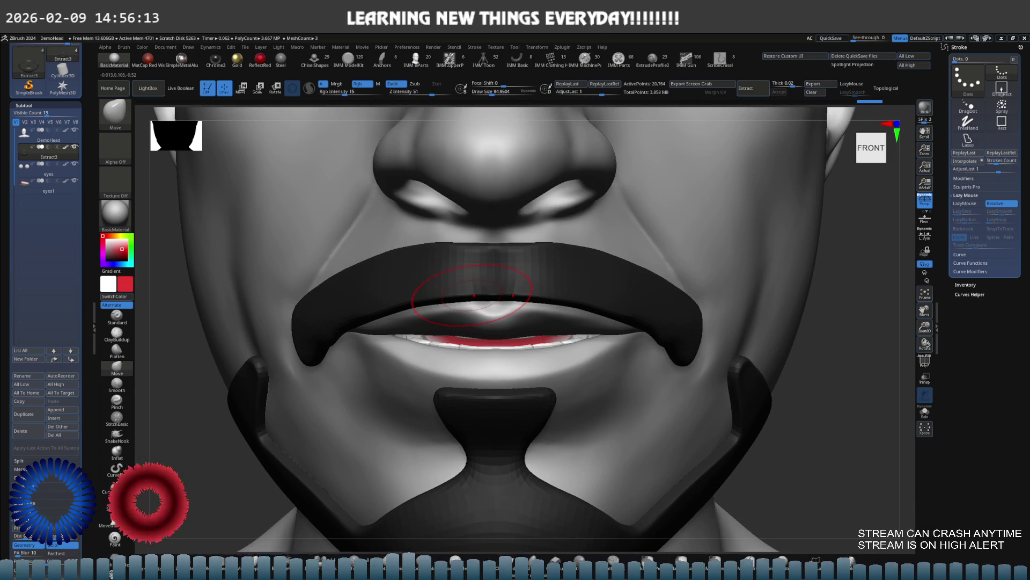
pyautogui.keyDown('ctrl'); pyautogui.moveTo(517, 259); pyautogui.dragTo(531, 255, button='right'); pyautogui.keyUp('ctrl')
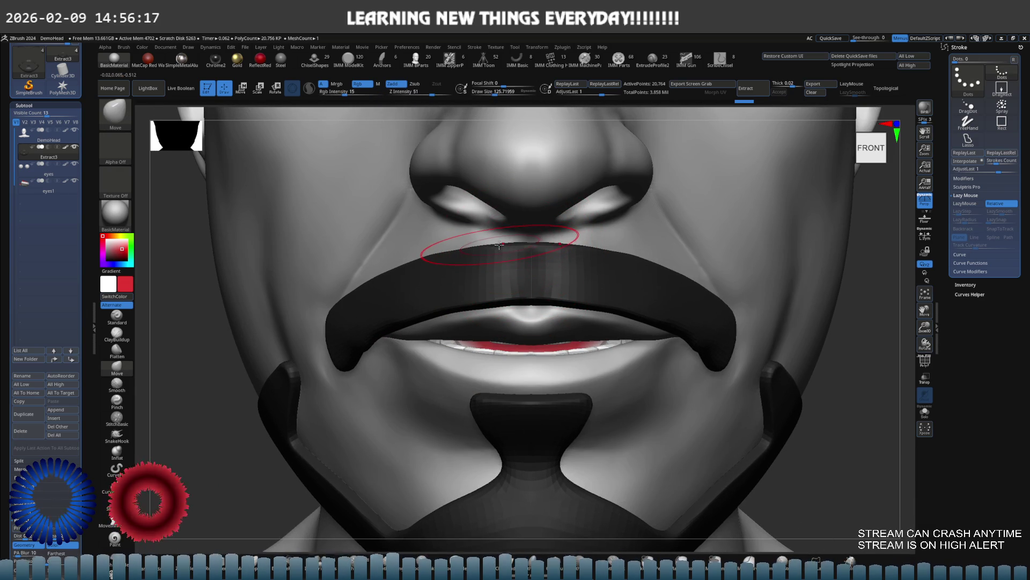
pyautogui.press('[')
pyautogui.press('[')
pyautogui.press('[')
pyautogui.moveTo(514, 289)
pyautogui.mouseDown(button='right')
pyautogui.moveTo(529, 276)
pyautogui.moveTo(558, 282)
pyautogui.mouseUp(button='right')
# Step: Smooth with ClayBuildup active and orbit to the right profile of the face
pyautogui.press('s')
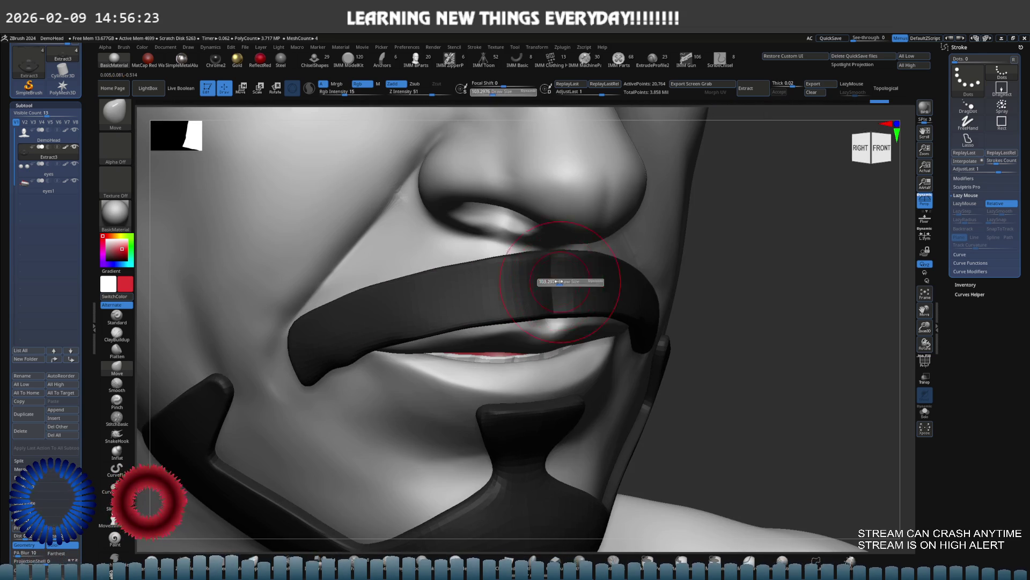
pyautogui.press('b')
pyautogui.press('c')
pyautogui.press('b')
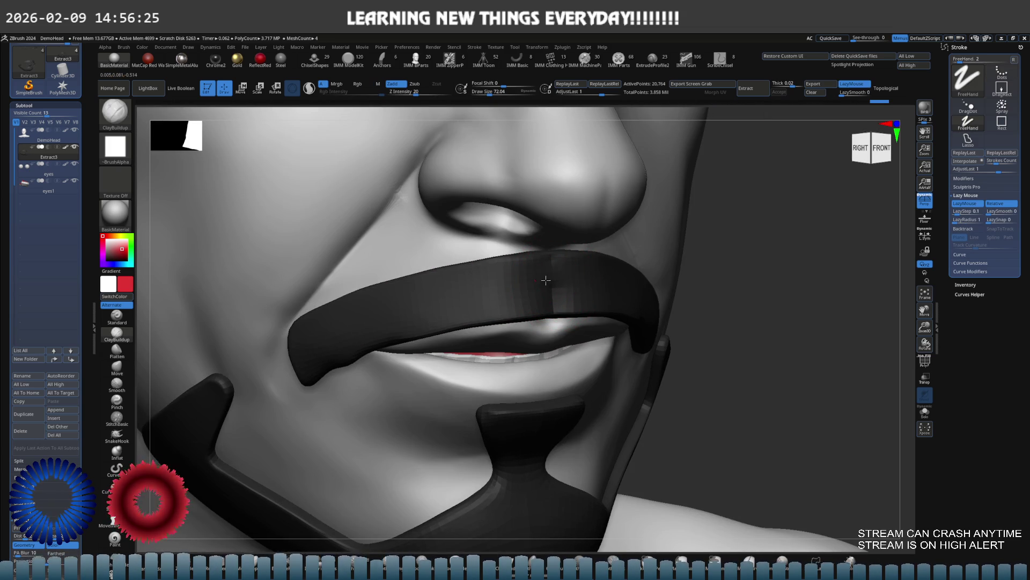
pyautogui.press('shift')
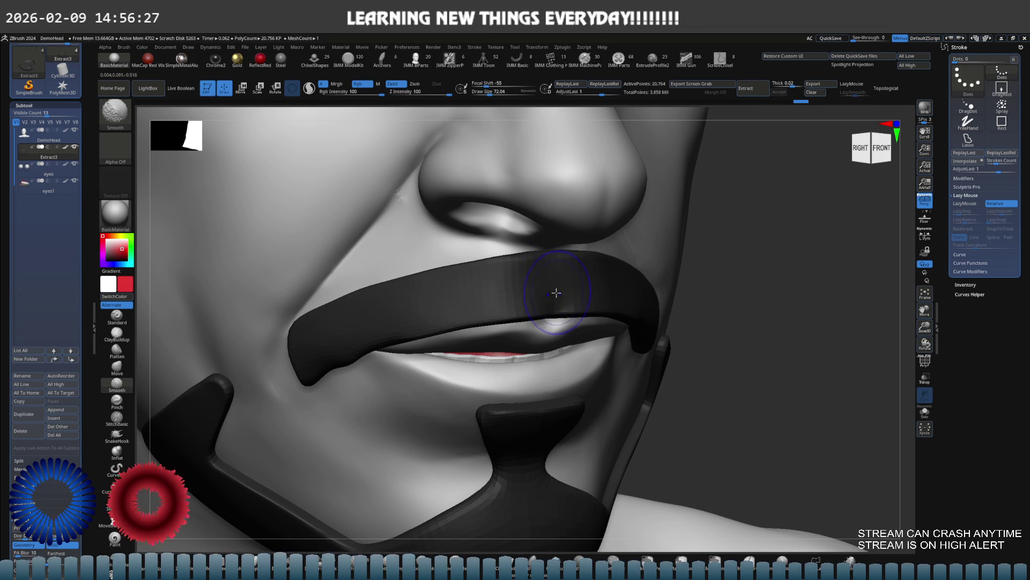
pyautogui.keyDown('alt'); pyautogui.moveTo(513, 276); pyautogui.dragTo(529, 272, button='right'); pyautogui.keyUp('alt')
pyautogui.moveTo(528, 236)
pyautogui.mouseDown(button='right')
pyautogui.moveTo(542, 255)
pyautogui.moveTo(524, 267)
pyautogui.mouseUp(button='right')
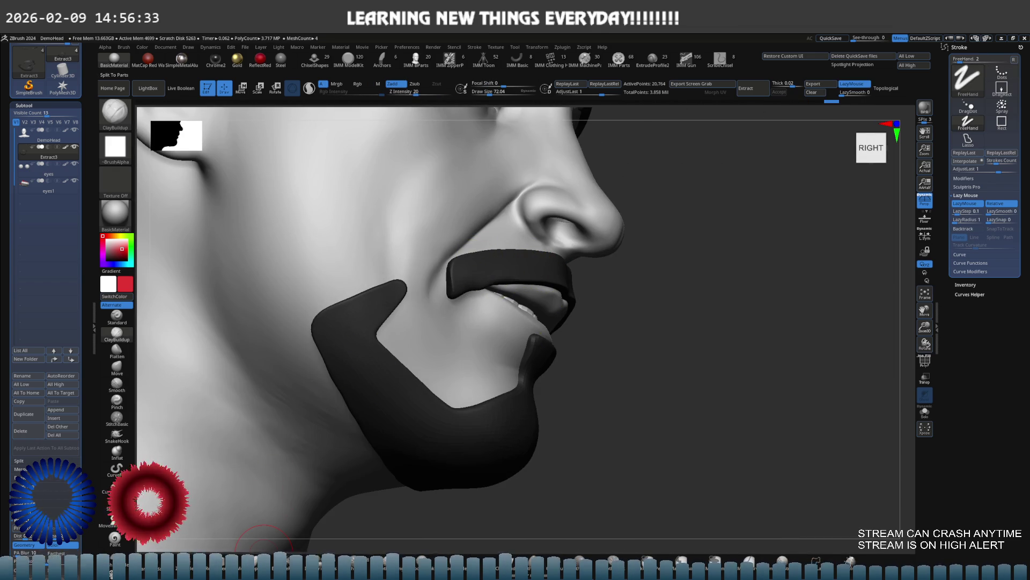
# Step: Hide the beard, inspect the moustache, then solo the facial hair with polygon wireframe
pyautogui.keyDown('ctrl'); pyautogui.keyDown('shift'); pyautogui.click(545, 263); pyautogui.keyUp('shift'); pyautogui.keyUp('ctrl')
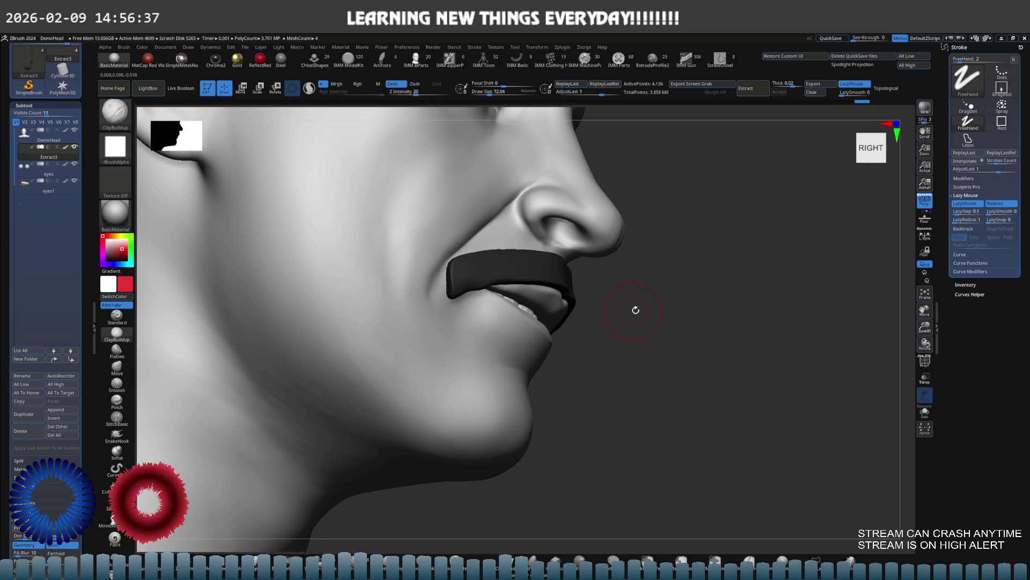
pyautogui.moveTo(584, 333); pyautogui.dragTo(714, 448, button='right')
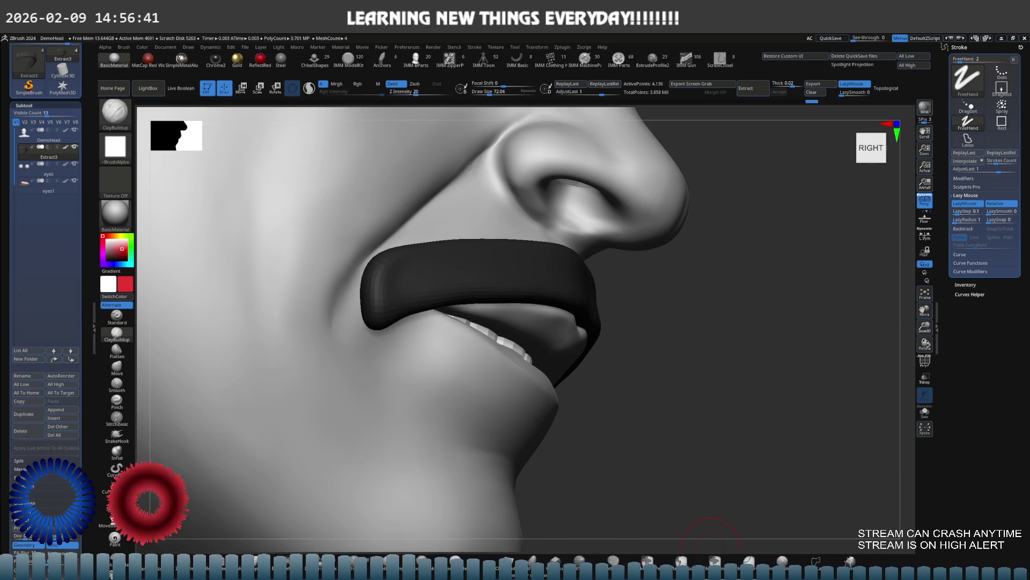
pyautogui.moveTo(712, 532)
pyautogui.mouseDown(button='right')
pyautogui.moveTo(591, 429)
pyautogui.moveTo(612, 300)
pyautogui.moveTo(574, 294)
pyautogui.moveTo(559, 317)
pyautogui.moveTo(714, 344)
pyautogui.mouseUp(button='right')
pyautogui.moveTo(798, 364)
pyautogui.mouseDown(button='right')
pyautogui.moveTo(567, 305)
pyautogui.moveTo(647, 325)
pyautogui.mouseUp(button='right')
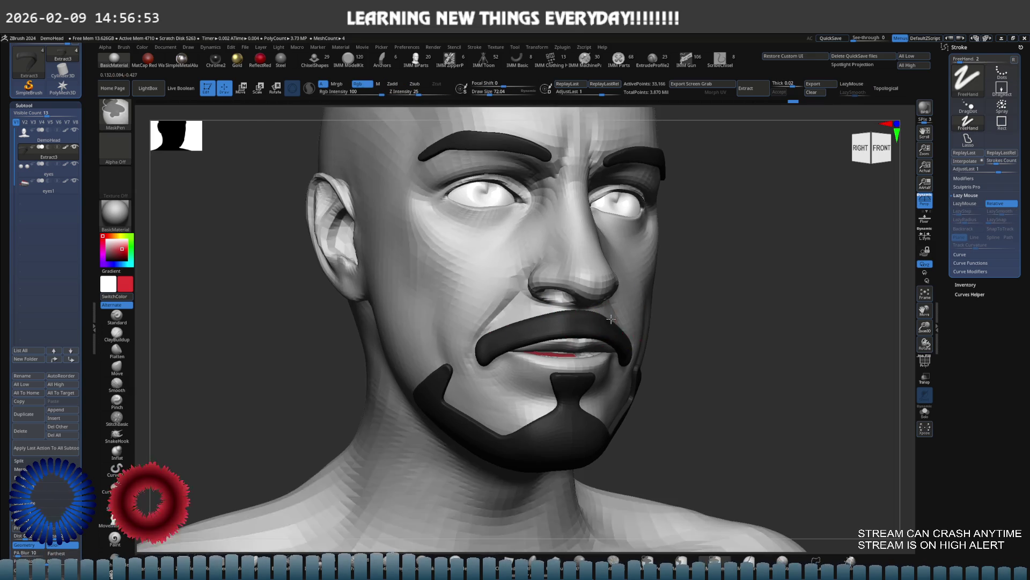
pyautogui.hotkey('ctrl', 'shift', 's')
pyautogui.hotkey('shift', 'f')
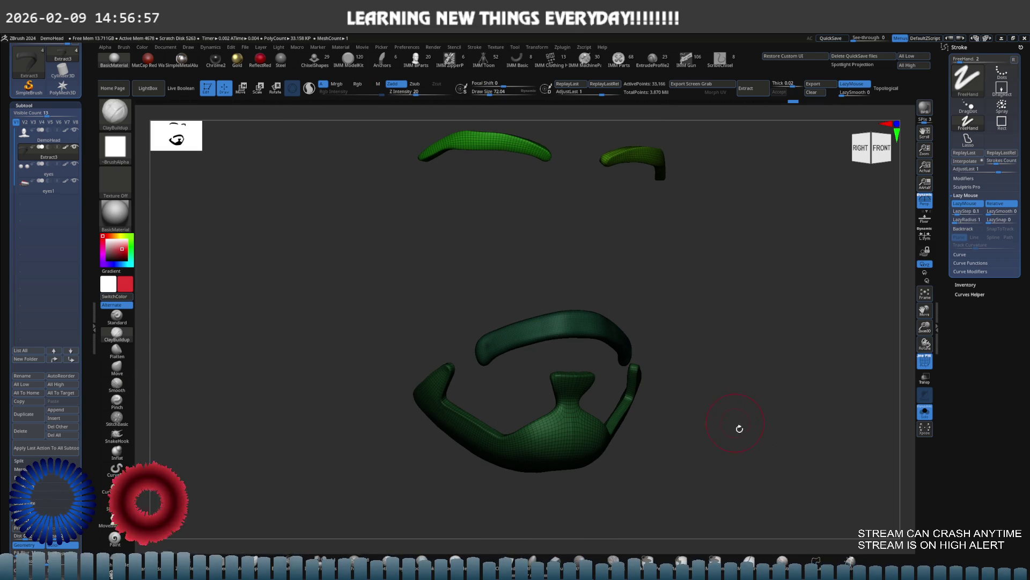
# Step: Bring back all facial hair pieces and turn off the polygon wireframe
pyautogui.keyDown('ctrl'); pyautogui.keyDown('shift'); pyautogui.click(591, 346); pyautogui.keyUp('shift'); pyautogui.keyUp('ctrl')
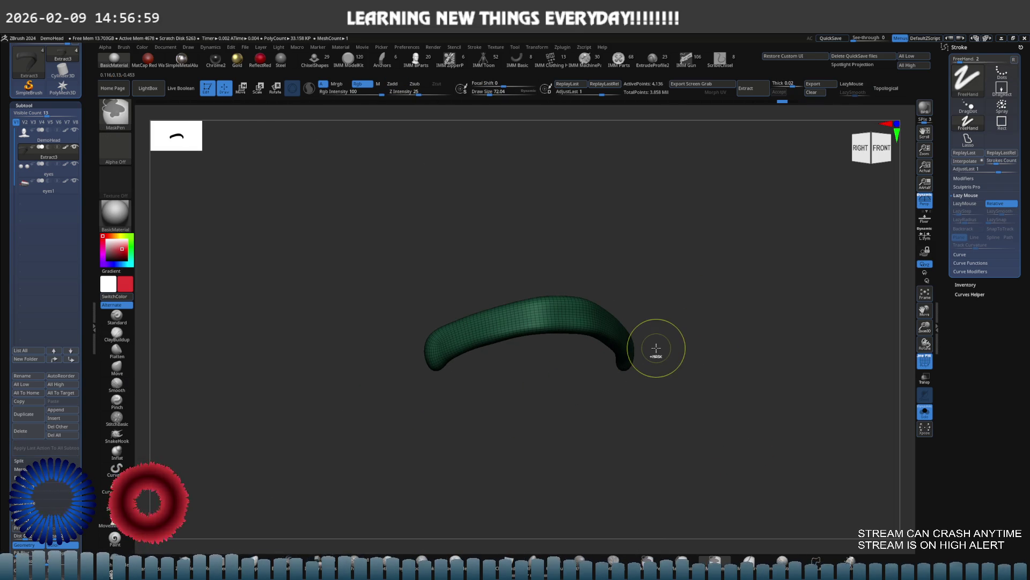
pyautogui.keyDown('ctrl'); pyautogui.keyDown('shift'); pyautogui.click(714, 366); pyautogui.keyUp('shift'); pyautogui.keyUp('ctrl')
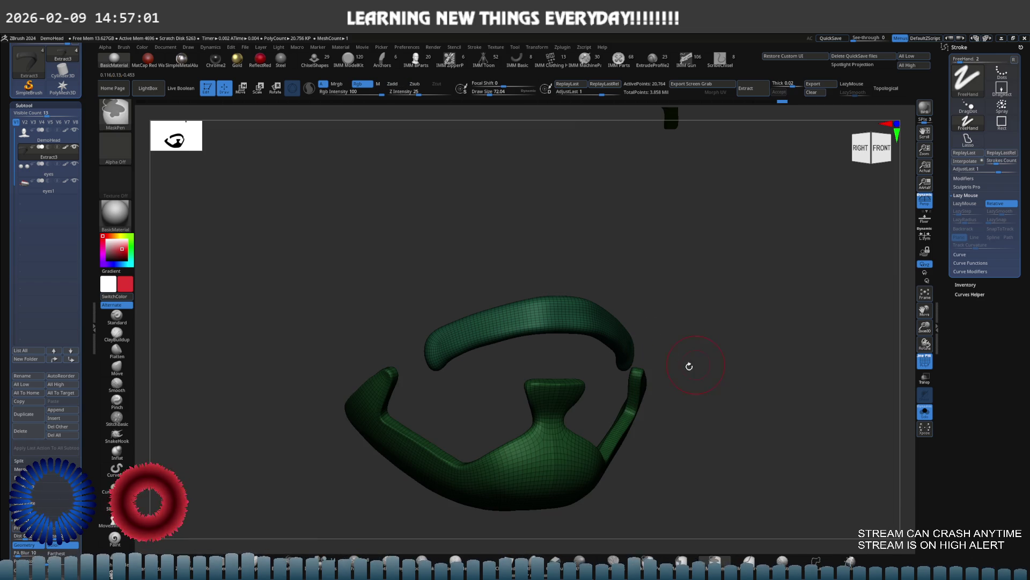
pyautogui.press('ctrl')
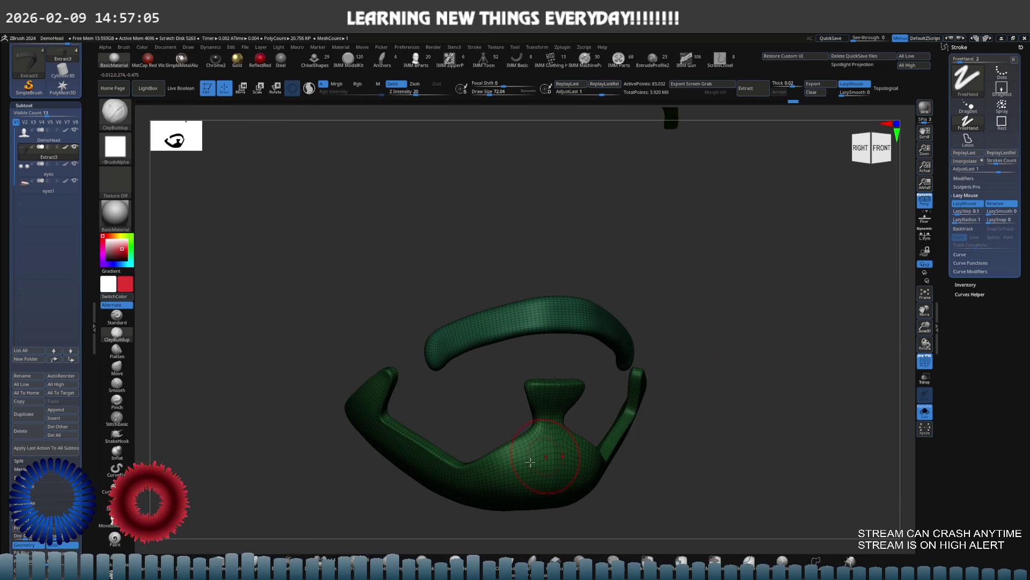
pyautogui.hotkey('shift', 'f')
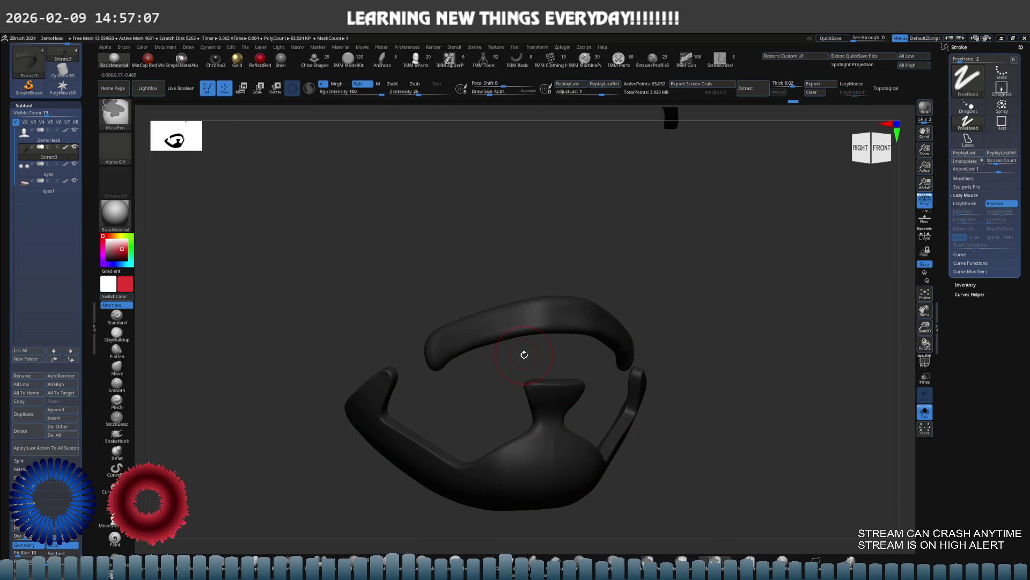
# Step: Show the full head in front view and subdivide the facial hair to about 552,104 points
pyautogui.keyDown('shift'); pyautogui.moveTo(524, 362); pyautogui.dragTo(535, 346); pyautogui.keyUp('shift')
pyautogui.hotkey('shift', 'alt', 's')
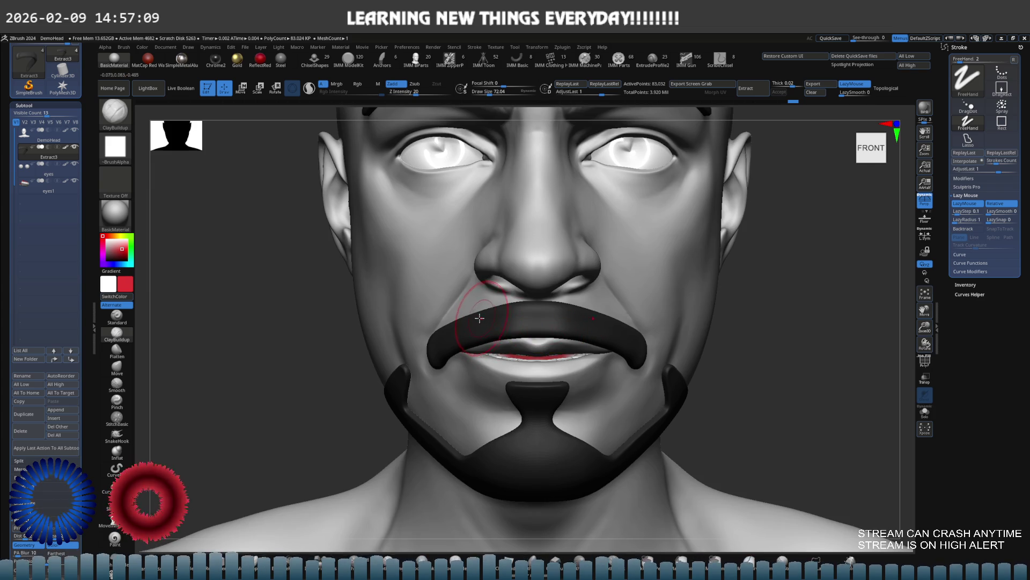
pyautogui.keyDown('ctrl'); pyautogui.moveTo(481, 321); pyautogui.dragTo(518, 312, button='right'); pyautogui.keyUp('ctrl')
pyautogui.moveTo(450, 334)
pyautogui.mouseDown(button='right')
pyautogui.moveTo(440, 327)
pyautogui.moveTo(510, 301)
pyautogui.moveTo(611, 299)
pyautogui.mouseUp(button='right')
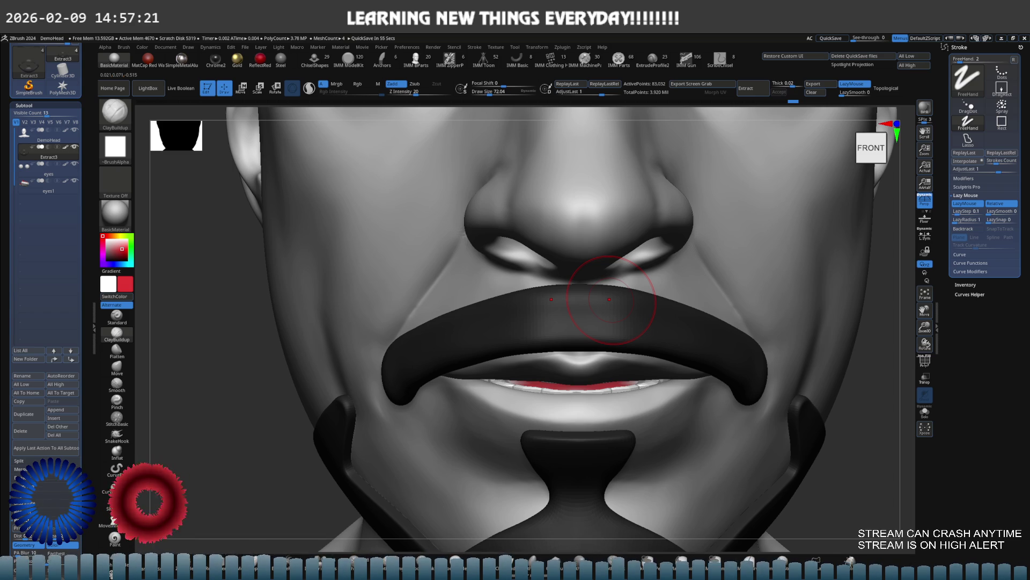
pyautogui.hotkey('ctrl', 'd')
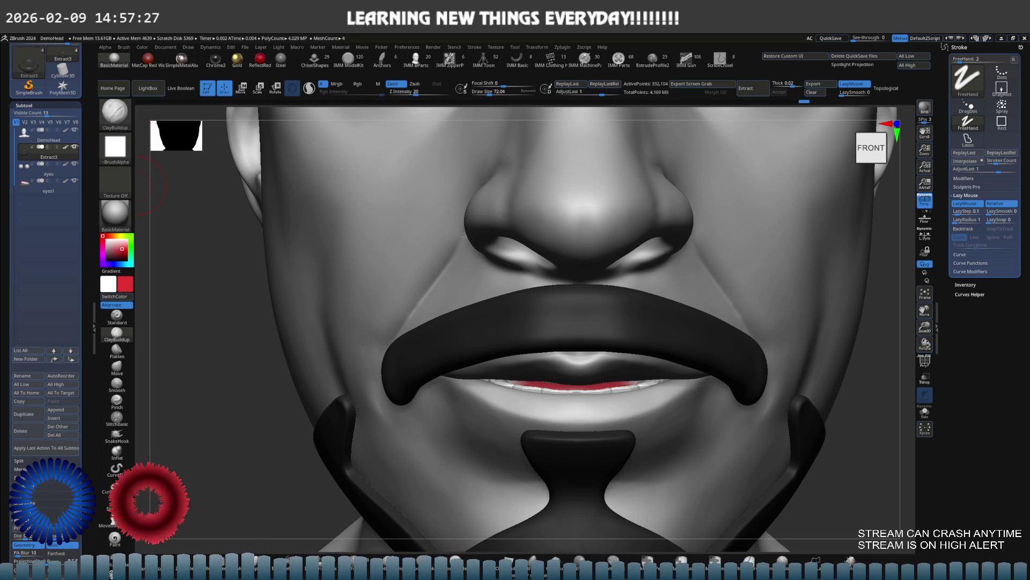
# Step: Choose the Standard brush with Dots stroke and apply Alpha 62
pyautogui.click(116, 147)
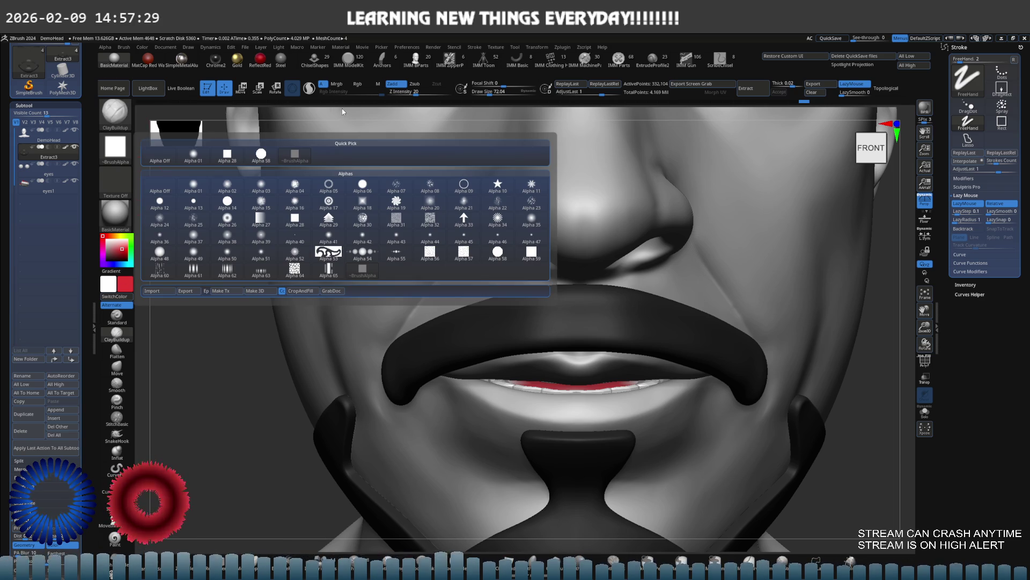
pyautogui.click(117, 316)
pyautogui.click(116, 146)
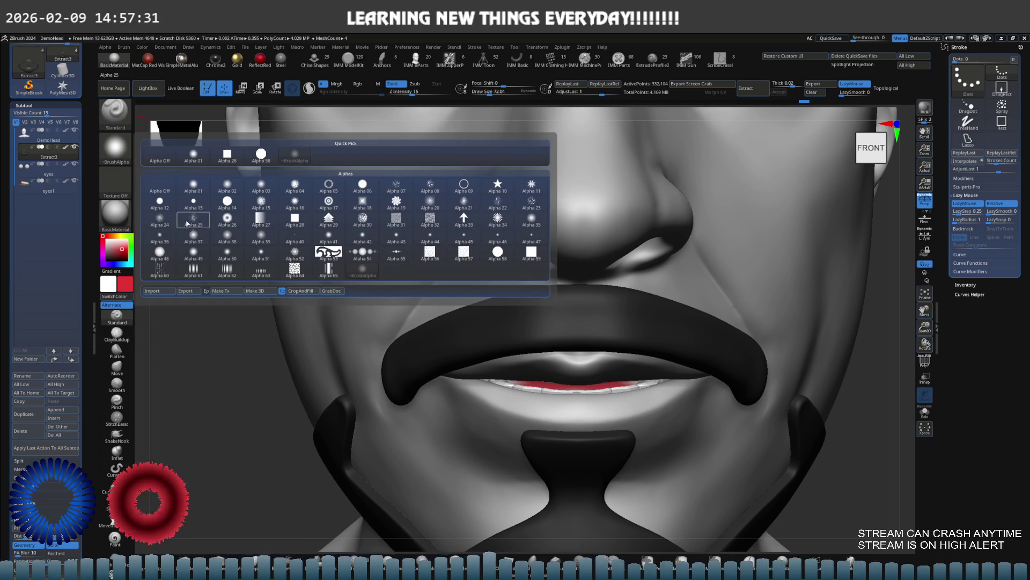
pyautogui.click(226, 271)
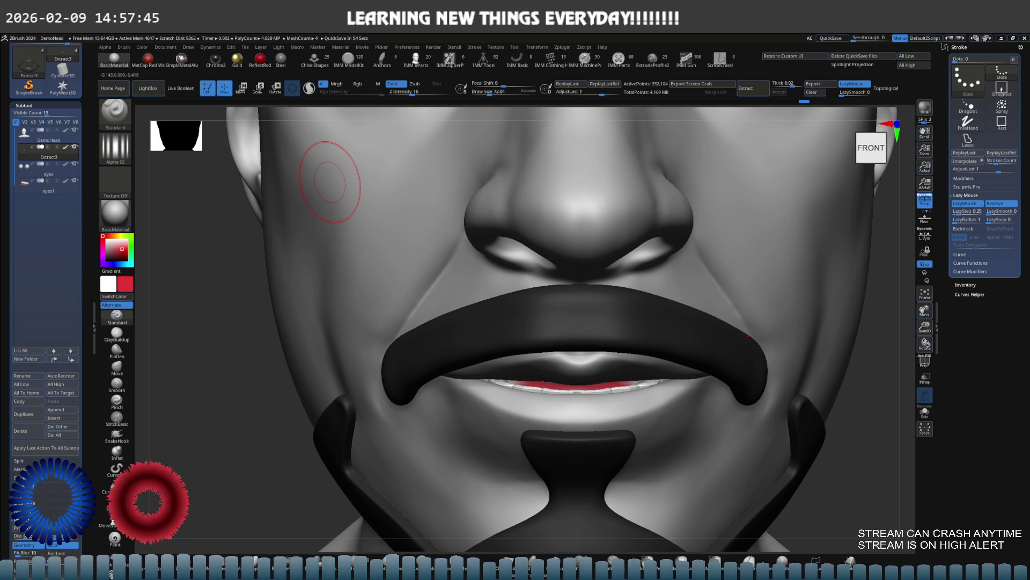
# Step: Test first hair strokes on the moustache, smooth them away and set intensity to 28
pyautogui.moveTo(565, 291)
pyautogui.mouseDown()
pyautogui.moveTo(578, 339)
pyautogui.moveTo(529, 344)
pyautogui.mouseUp()
pyautogui.moveTo(522, 301); pyautogui.dragTo(523, 335)
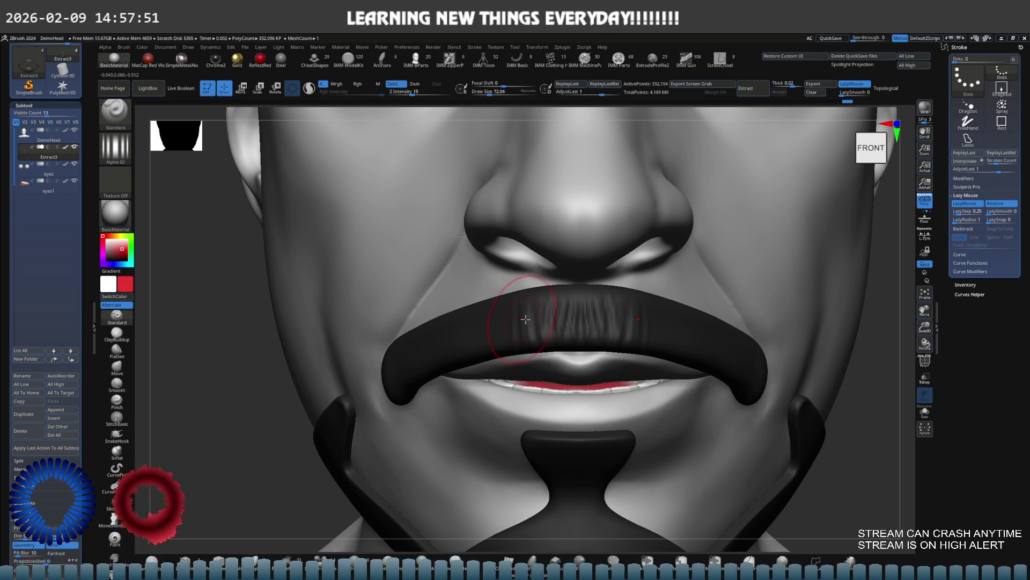
pyautogui.moveTo(515, 312); pyautogui.dragTo(567, 311, button='right')
pyautogui.keyDown('shift'); pyautogui.moveTo(556, 320); pyautogui.dragTo(556, 319); pyautogui.keyUp('shift')
pyautogui.click(407, 91)
pyautogui.write('28')
# Step: Carve vertical hair grooves across the moustache centre and along its full length
pyautogui.keyDown('shift'); pyautogui.moveTo(522, 279); pyautogui.dragTo(569, 281, button='right'); pyautogui.keyUp('shift')
pyautogui.moveTo(585, 295); pyautogui.dragTo(588, 341)
pyautogui.moveTo(617, 295)
pyautogui.mouseDown()
pyautogui.moveTo(617, 344)
pyautogui.moveTo(639, 344)
pyautogui.mouseUp()
pyautogui.moveTo(534, 333)
pyautogui.mouseDown()
pyautogui.moveTo(533, 304)
pyautogui.moveTo(522, 339)
pyautogui.mouseUp()
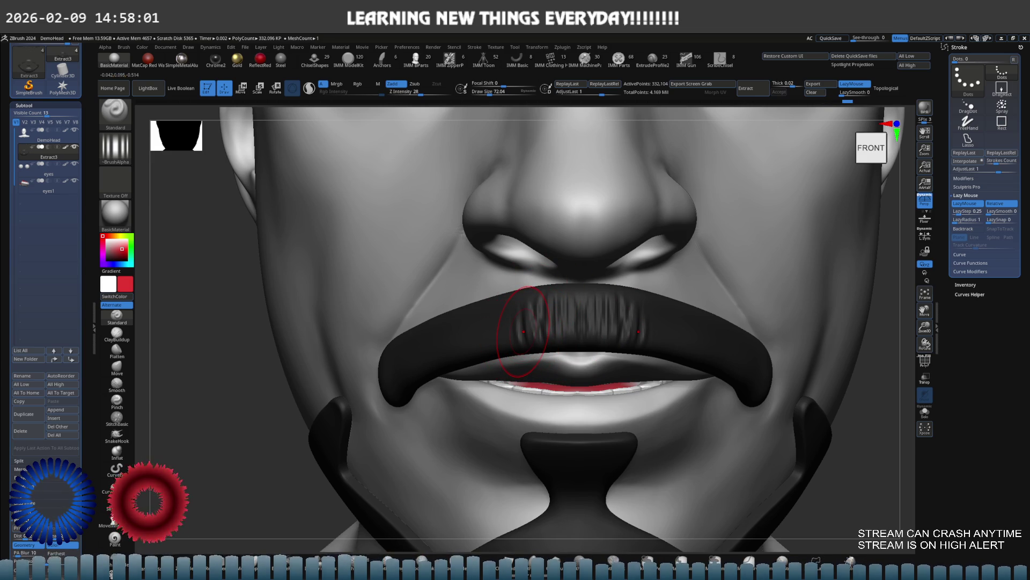
pyautogui.moveTo(539, 307); pyautogui.dragTo(554, 292, button='right')
pyautogui.moveTo(510, 304); pyautogui.dragTo(499, 347)
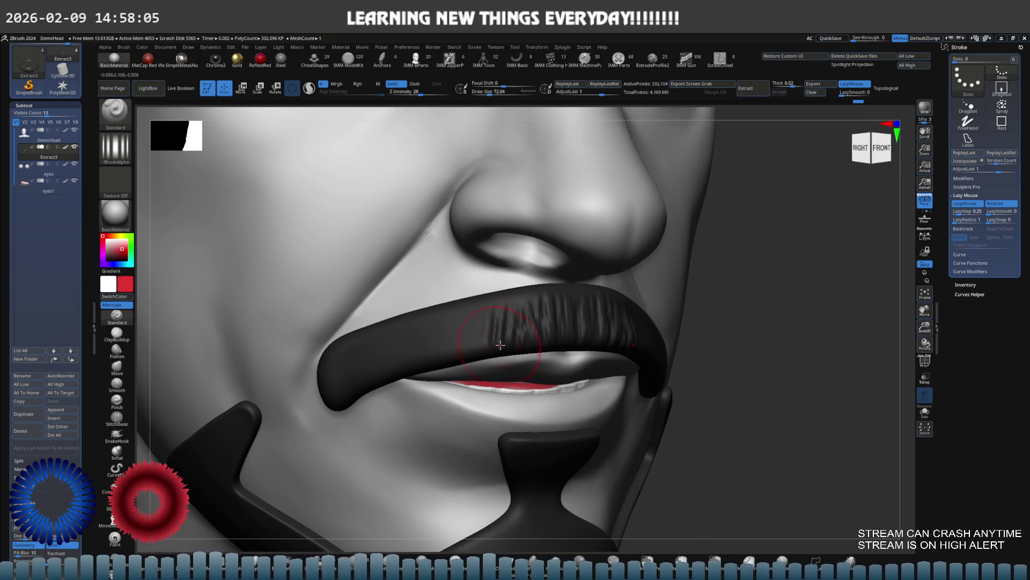
pyautogui.moveTo(504, 324); pyautogui.dragTo(536, 338, button='right')
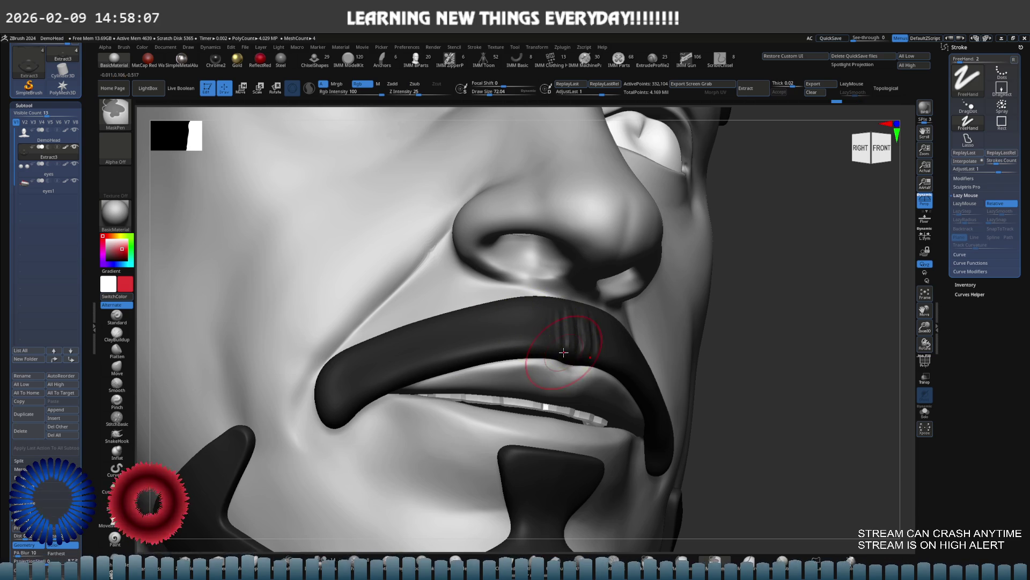
pyautogui.moveTo(566, 356); pyautogui.dragTo(562, 335)
pyautogui.moveTo(612, 362); pyautogui.dragTo(606, 325)
pyautogui.moveTo(510, 354); pyautogui.dragTo(507, 312)
pyautogui.moveTo(481, 369); pyautogui.dragTo(473, 321)
pyautogui.moveTo(456, 356); pyautogui.dragTo(467, 346, button='right')
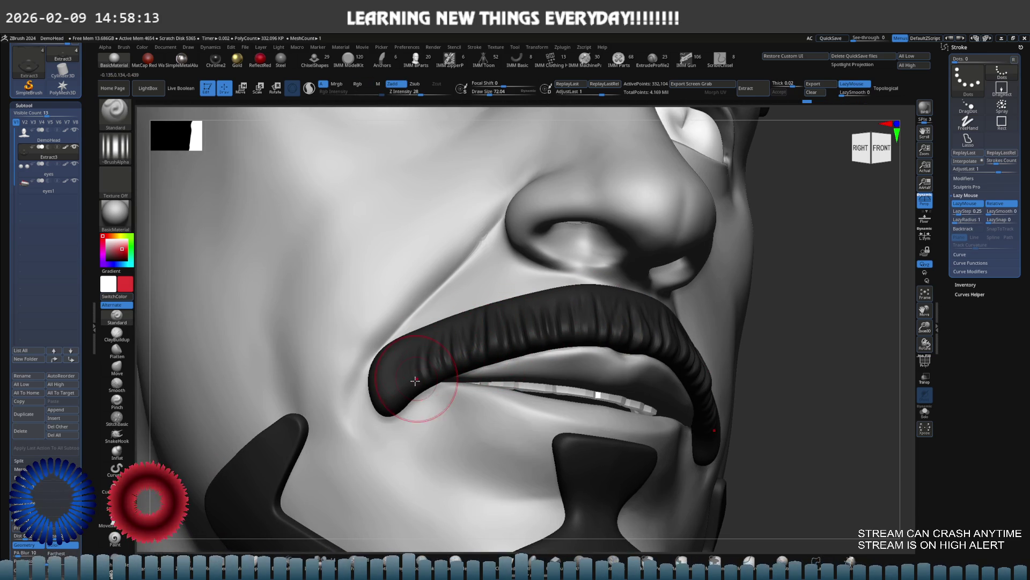
pyautogui.moveTo(371, 357)
pyautogui.keyDown('shift'); pyautogui.mouseDown(button='right')
pyautogui.moveTo(482, 322)
pyautogui.moveTo(492, 301)
pyautogui.moveTo(539, 300)
pyautogui.moveTo(497, 303)
pyautogui.moveTo(494, 268)
pyautogui.moveTo(515, 284)
pyautogui.moveTo(551, 268)
pyautogui.moveTo(541, 297)
pyautogui.mouseUp(button='right'); pyautogui.keyUp('shift')
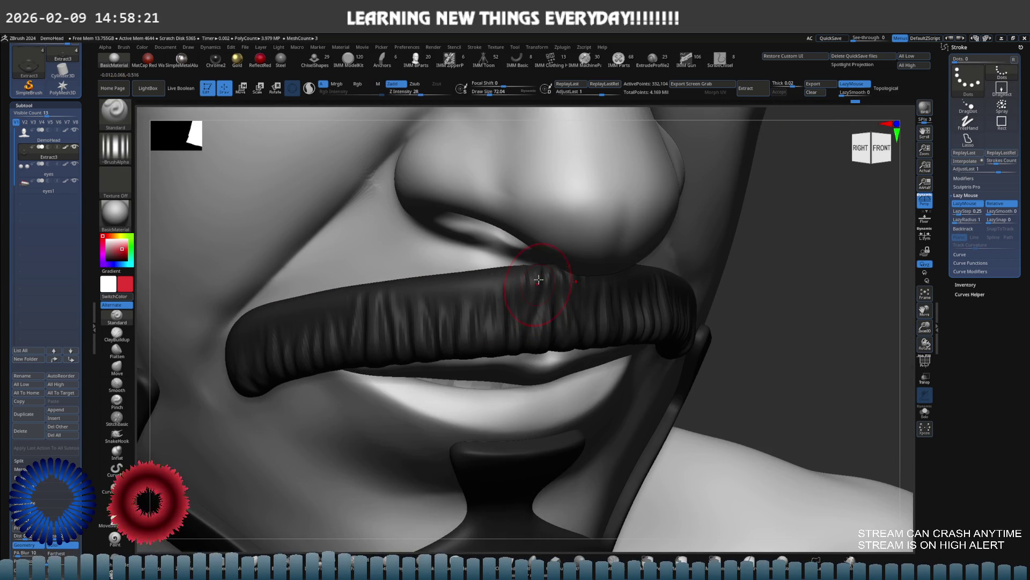
# Step: Smooth the moustache centre near the nose and review it from side and front
pyautogui.click(435, 93)
pyautogui.moveTo(541, 275)
pyautogui.keyDown('shift'); pyautogui.mouseDown()
pyautogui.moveTo(534, 253)
pyautogui.moveTo(472, 266)
pyautogui.mouseUp(); pyautogui.keyUp('shift')
pyautogui.moveTo(471, 266)
pyautogui.keyDown('shift'); pyautogui.mouseDown(button='right')
pyautogui.moveTo(483, 251)
pyautogui.moveTo(493, 271)
pyautogui.moveTo(528, 278)
pyautogui.mouseUp(button='right'); pyautogui.keyUp('shift')
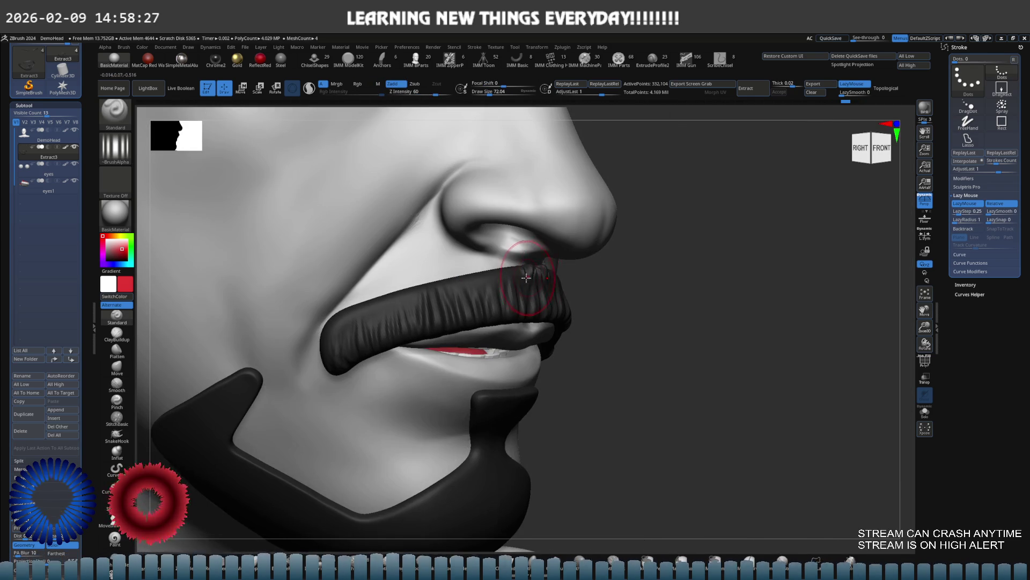
pyautogui.press('ctrl')
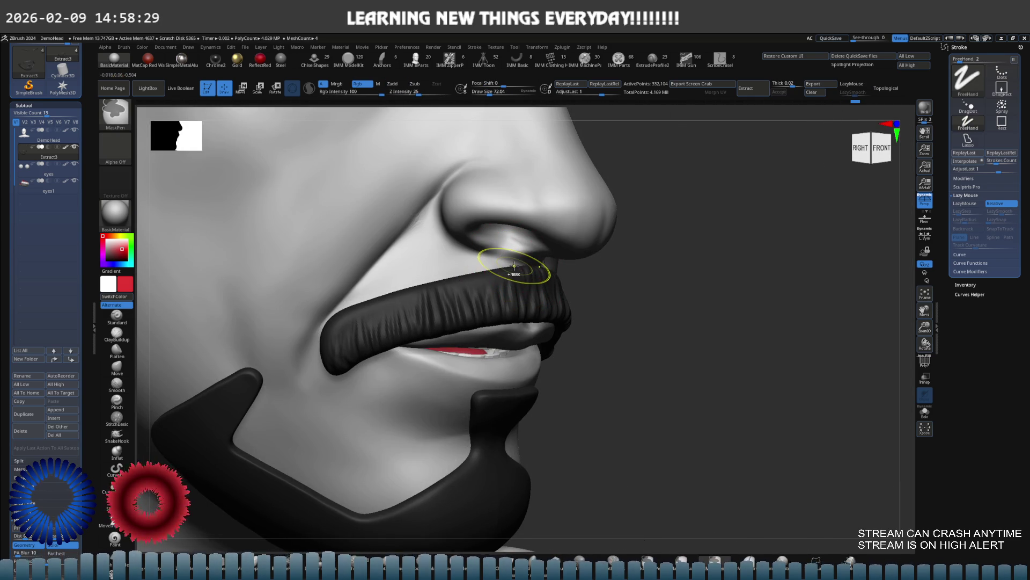
pyautogui.moveTo(514, 266); pyautogui.dragTo(530, 276, button='right')
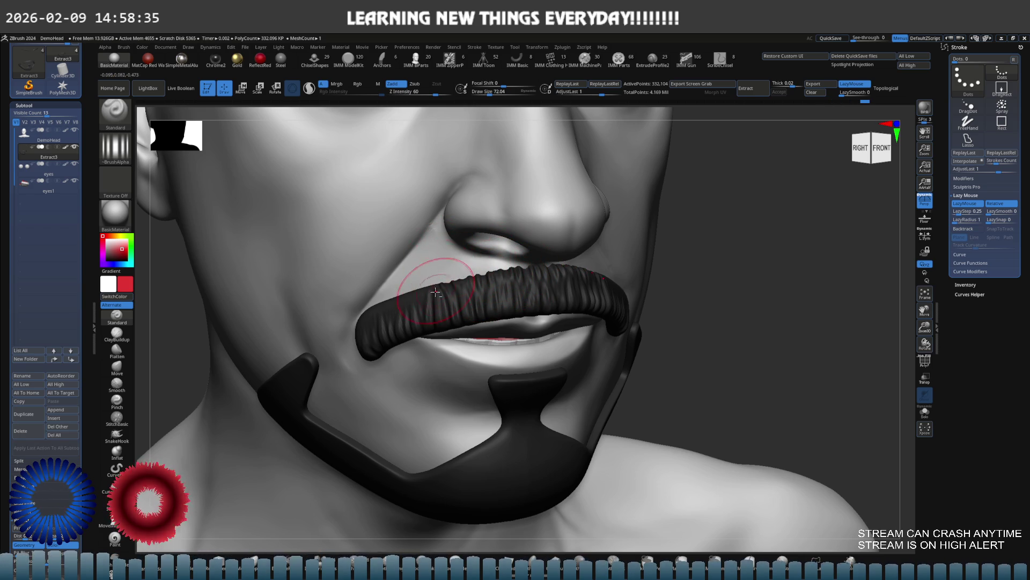
pyautogui.moveTo(461, 276); pyautogui.dragTo(496, 267, button='right')
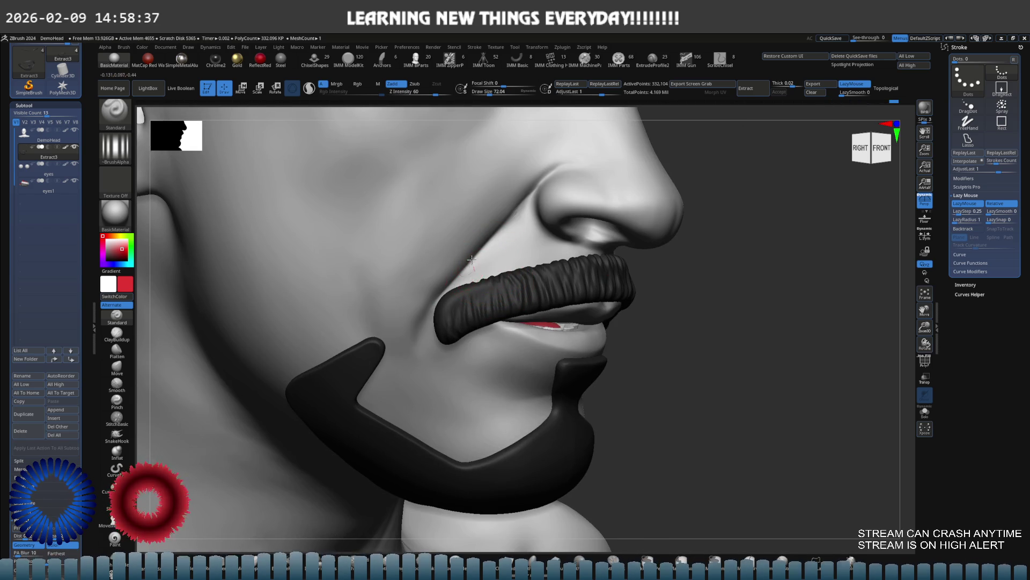
pyautogui.moveTo(446, 287)
pyautogui.keyDown('shift'); pyautogui.mouseDown(button='right')
pyautogui.moveTo(472, 253)
pyautogui.moveTo(495, 277)
pyautogui.moveTo(531, 287)
pyautogui.moveTo(615, 273)
pyautogui.mouseUp(button='right'); pyautogui.keyUp('shift')
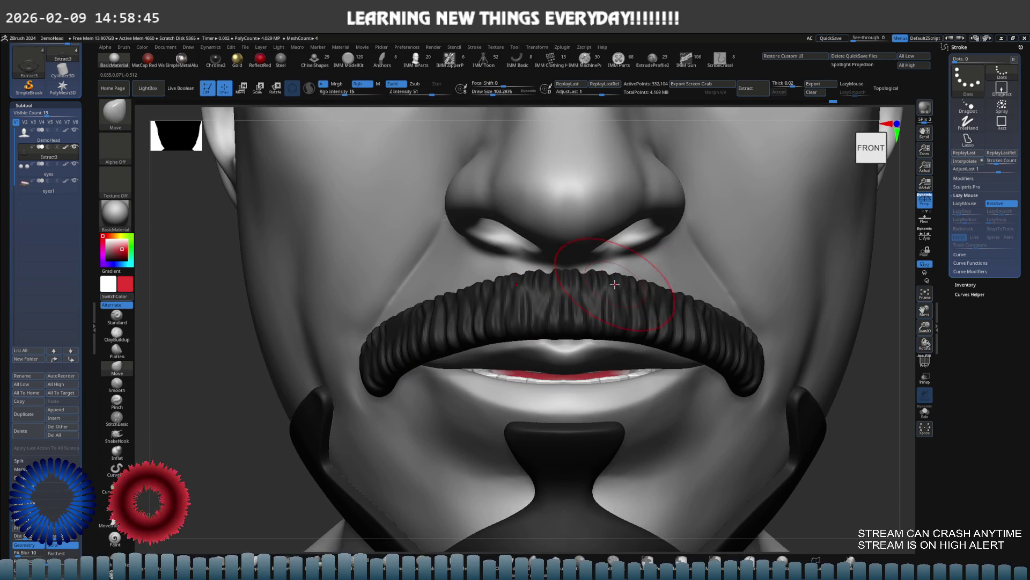
# Step: Resize the brush to about 145 and reframe the view to show the chin
pyautogui.moveTo(606, 231)
pyautogui.mouseDown(button='right')
pyautogui.moveTo(612, 275)
pyautogui.moveTo(589, 299)
pyautogui.mouseUp(button='right')
pyautogui.press(']')
pyautogui.press(']')
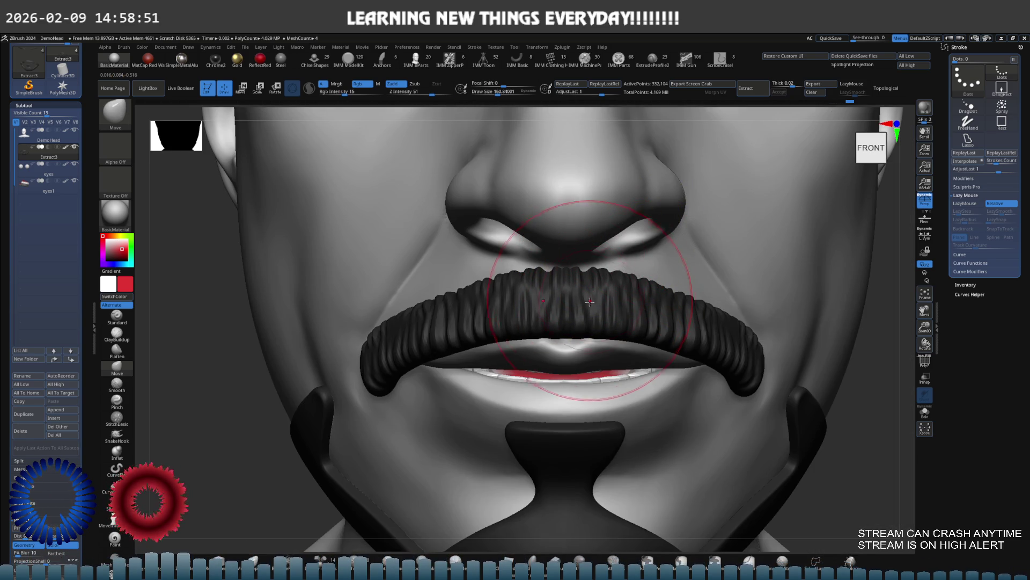
pyautogui.press('s')
pyautogui.moveTo(601, 302); pyautogui.dragTo(594, 304)
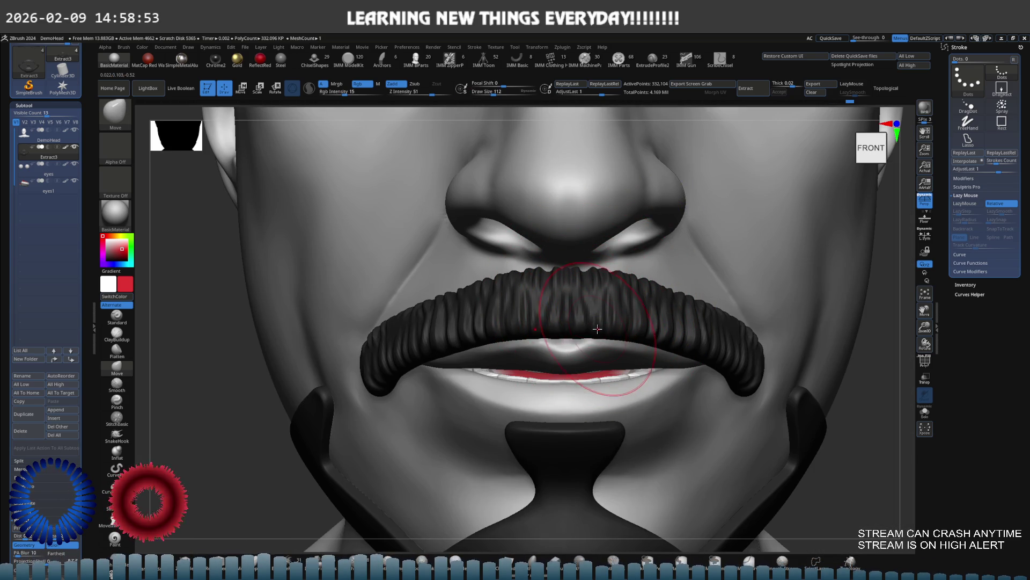
pyautogui.moveTo(602, 368)
pyautogui.keyDown('alt'); pyautogui.mouseDown(button='right')
pyautogui.moveTo(573, 294)
pyautogui.moveTo(437, 276)
pyautogui.moveTo(473, 274)
pyautogui.moveTo(437, 315)
pyautogui.mouseUp(button='right'); pyautogui.keyUp('alt')
# Step: Switch back to the strand-carving Standard brush and view the mustache from below
pyautogui.press('s')
pyautogui.press('b')
pyautogui.press('s')
pyautogui.press('t')
pyautogui.moveTo(430, 267)
pyautogui.mouseDown(button='right')
pyautogui.moveTo(414, 299)
pyautogui.moveTo(438, 311)
pyautogui.mouseUp(button='right')
pyautogui.press('ctrl')
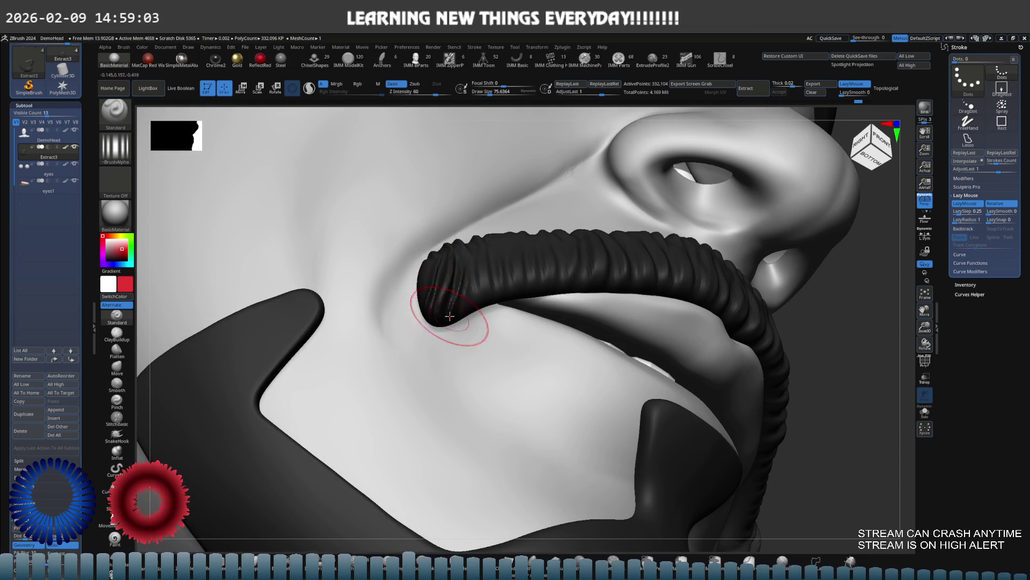
# Step: Work on the mustache tips and lower sculpt intensity to 33
pyautogui.keyDown('shift'); pyautogui.moveTo(455, 307); pyautogui.dragTo(484, 265, button='right'); pyautogui.keyUp('shift')
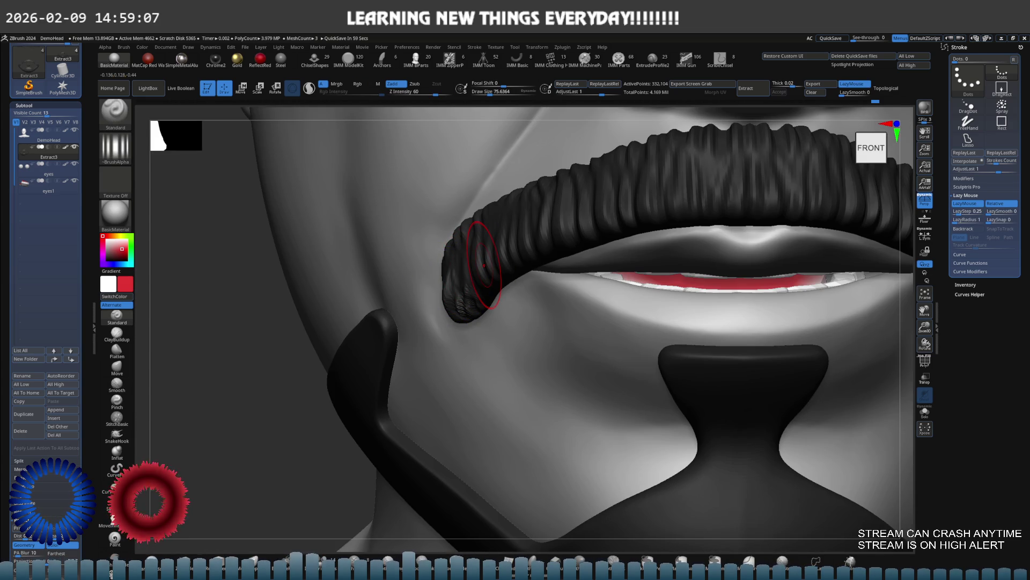
pyautogui.moveTo(467, 295); pyautogui.dragTo(457, 305, button='right')
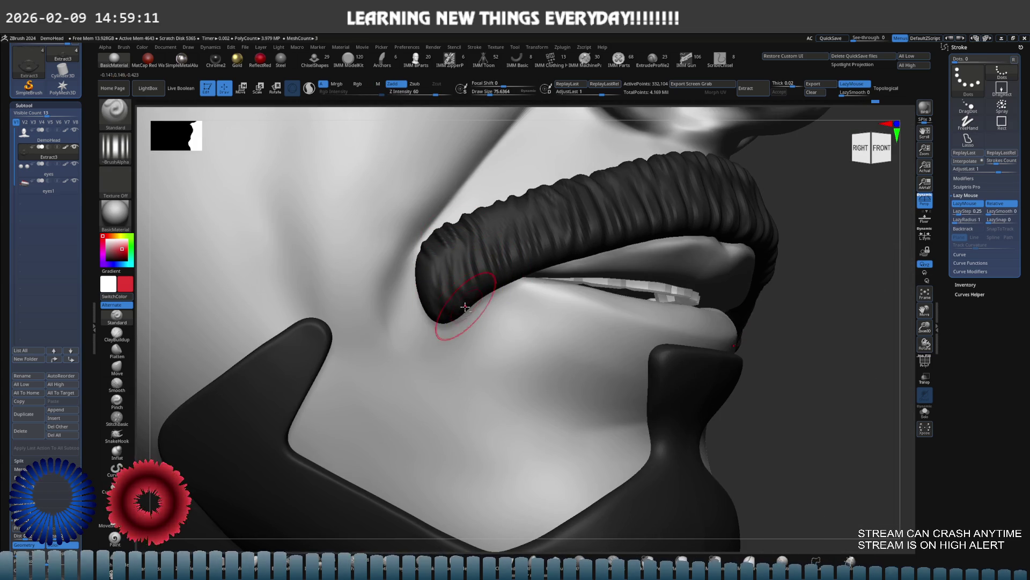
pyautogui.moveTo(447, 276)
pyautogui.keyDown('shift'); pyautogui.mouseDown(button='right')
pyautogui.moveTo(661, 285)
pyautogui.moveTo(547, 317)
pyautogui.moveTo(545, 374)
pyautogui.mouseUp(button='right'); pyautogui.keyUp('shift')
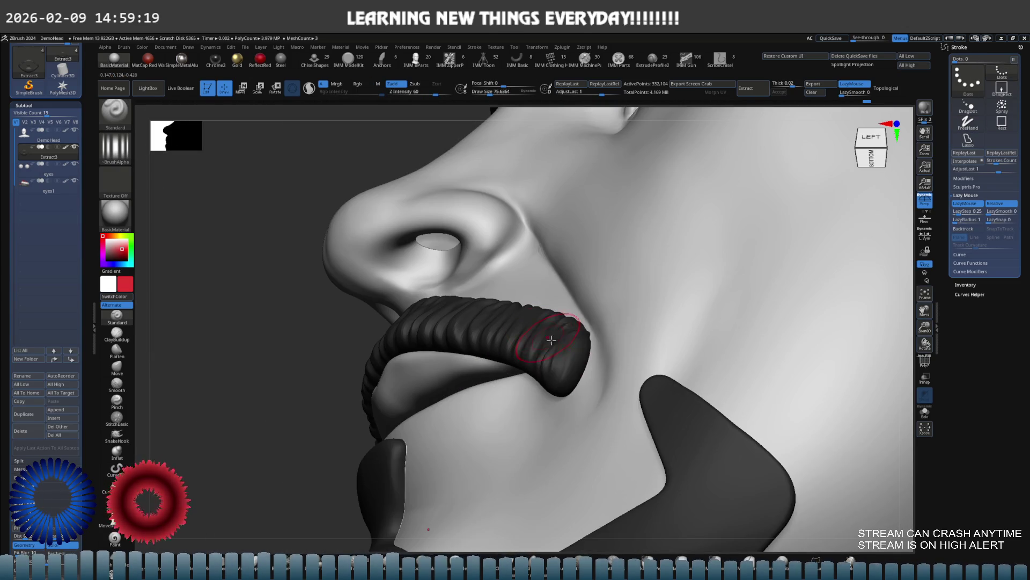
pyautogui.moveTo(430, 95); pyautogui.dragTo(417, 95)
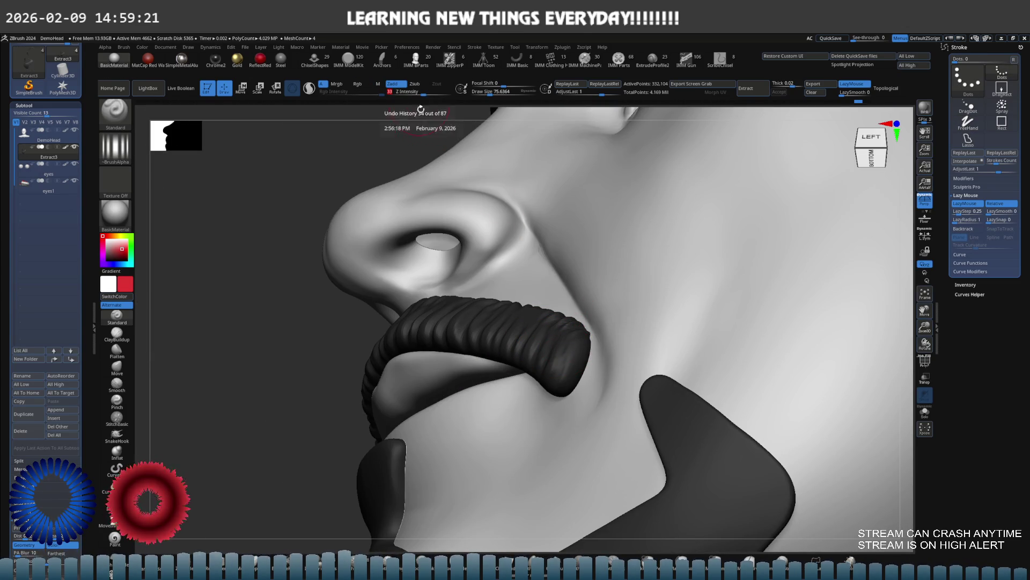
# Step: Subdivide the mustache to about 1.3 million points and shrink the brush to about 41
pyautogui.moveTo(568, 350)
pyautogui.keyDown('shift'); pyautogui.mouseDown(button='right')
pyautogui.moveTo(605, 340)
pyautogui.moveTo(527, 337)
pyautogui.mouseUp(button='right'); pyautogui.keyUp('shift')
pyautogui.moveTo(584, 298)
pyautogui.keyDown('shift'); pyautogui.mouseDown(button='right')
pyautogui.moveTo(617, 308)
pyautogui.moveTo(574, 317)
pyautogui.mouseUp(button='right'); pyautogui.keyUp('shift')
pyautogui.moveTo(513, 310)
pyautogui.keyDown('alt'); pyautogui.mouseDown(button='right')
pyautogui.moveTo(472, 285)
pyautogui.moveTo(552, 302)
pyautogui.moveTo(639, 282)
pyautogui.mouseUp(button='right'); pyautogui.keyUp('alt')
pyautogui.hotkey('ctrl', 'd')
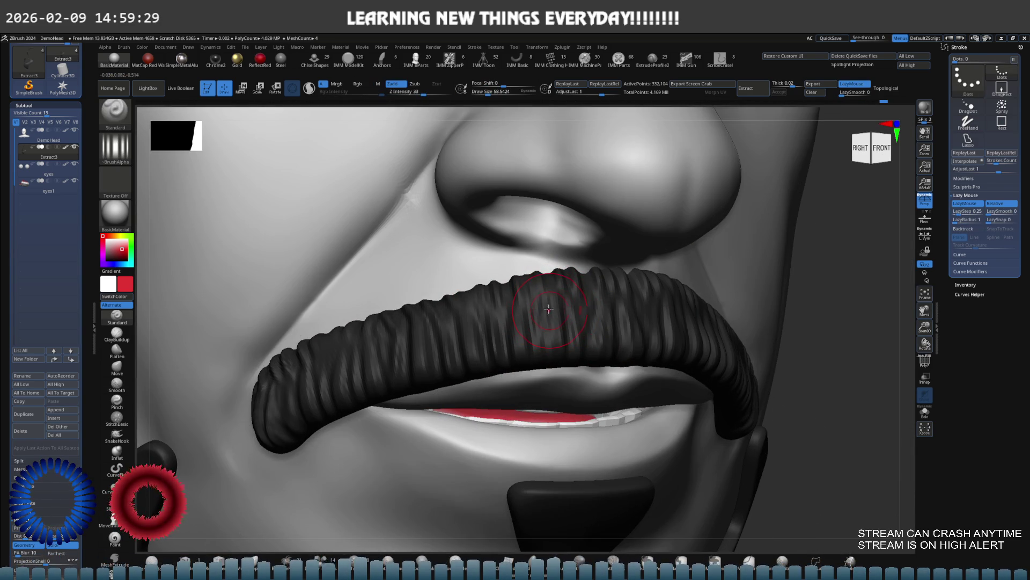
pyautogui.press('s')
pyautogui.moveTo(593, 308); pyautogui.dragTo(584, 308)
pyautogui.moveTo(584, 308); pyautogui.dragTo(485, 301, button='right')
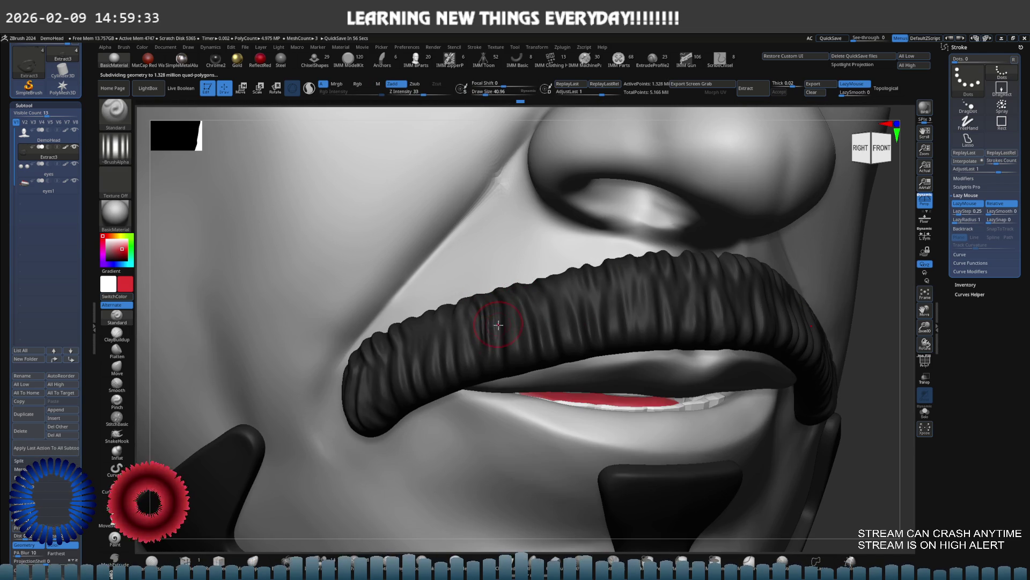
# Step: Carve strand grooves into the mustache's upper surface and upper left edge
pyautogui.moveTo(499, 356)
pyautogui.mouseDown(button='right')
pyautogui.moveTo(532, 313)
pyautogui.moveTo(520, 287)
pyautogui.moveTo(558, 292)
pyautogui.mouseUp(button='right')
pyautogui.moveTo(559, 328)
pyautogui.mouseDown()
pyautogui.moveTo(507, 308)
pyautogui.moveTo(483, 336)
pyautogui.moveTo(467, 328)
pyautogui.moveTo(461, 304)
pyautogui.mouseUp()
pyautogui.moveTo(462, 303)
pyautogui.mouseDown(button='right')
pyautogui.moveTo(502, 297)
pyautogui.moveTo(467, 300)
pyautogui.moveTo(463, 331)
pyautogui.mouseUp(button='right')
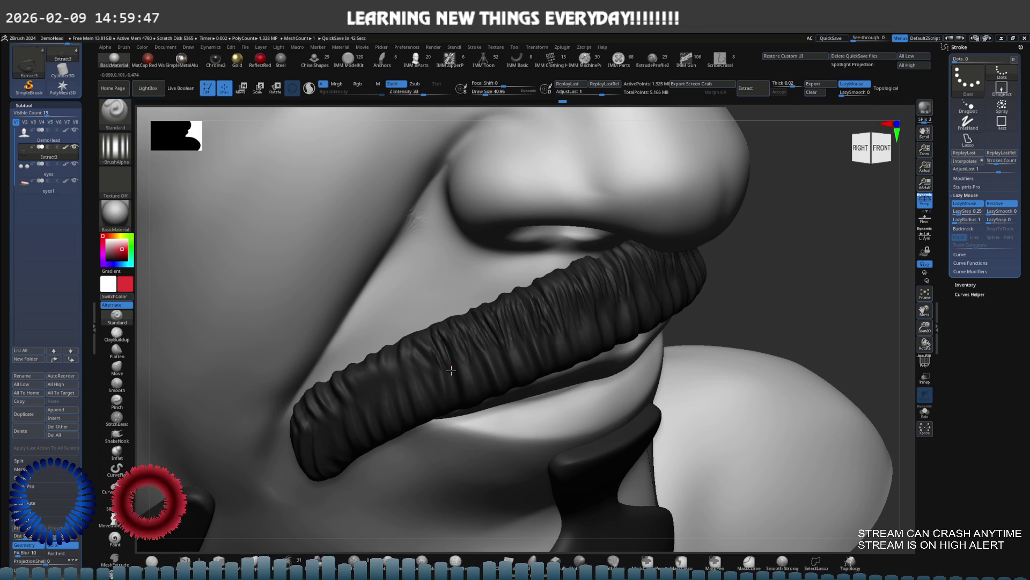
# Step: Enlarge the brush to about 49 and inspect the grooves from several angles
pyautogui.moveTo(435, 374)
pyautogui.mouseDown(button='right')
pyautogui.moveTo(480, 323)
pyautogui.moveTo(484, 338)
pyautogui.mouseUp(button='right')
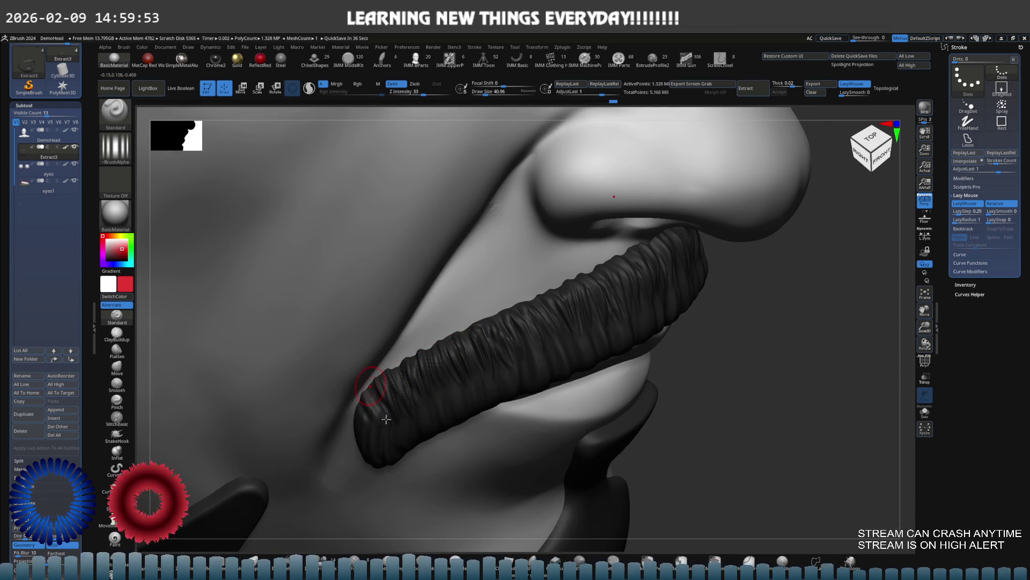
pyautogui.moveTo(644, 329)
pyautogui.keyDown('shift'); pyautogui.mouseDown(button='right')
pyautogui.moveTo(671, 279)
pyautogui.moveTo(484, 272)
pyautogui.mouseUp(button='right'); pyautogui.keyUp('shift')
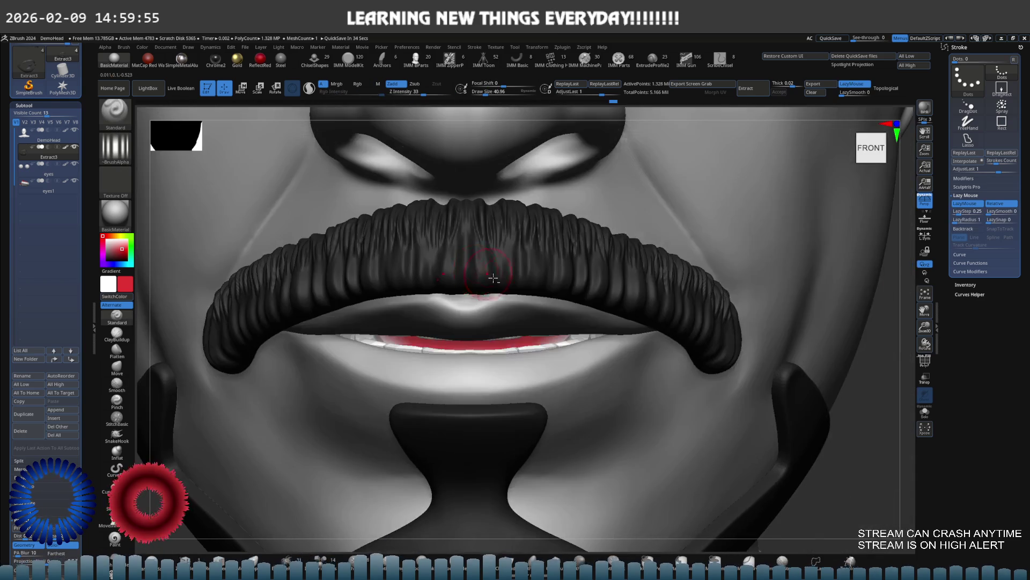
pyautogui.scroll(3, 484, 272)
pyautogui.scroll(-2, 558, 289)
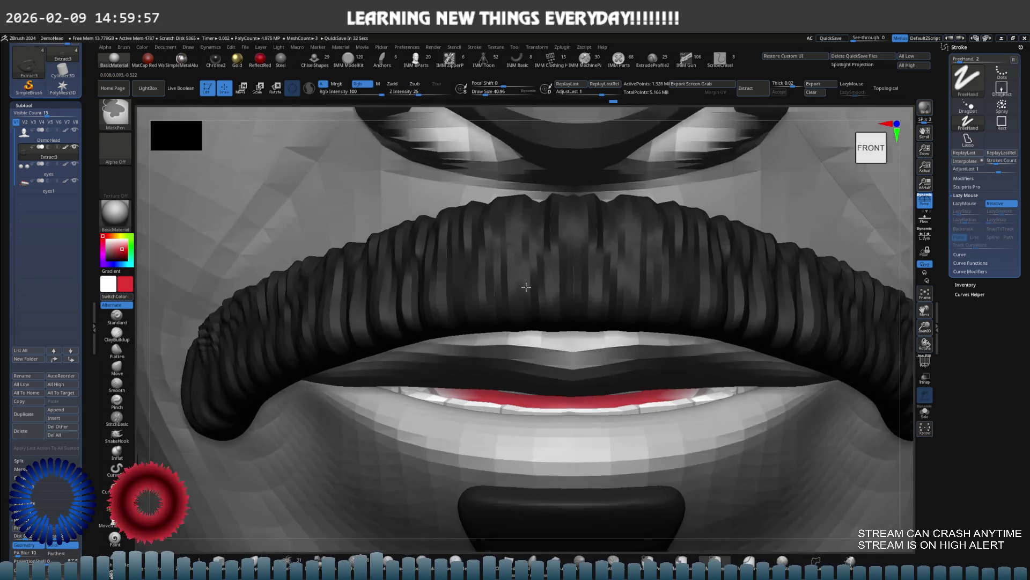
pyautogui.press('s')
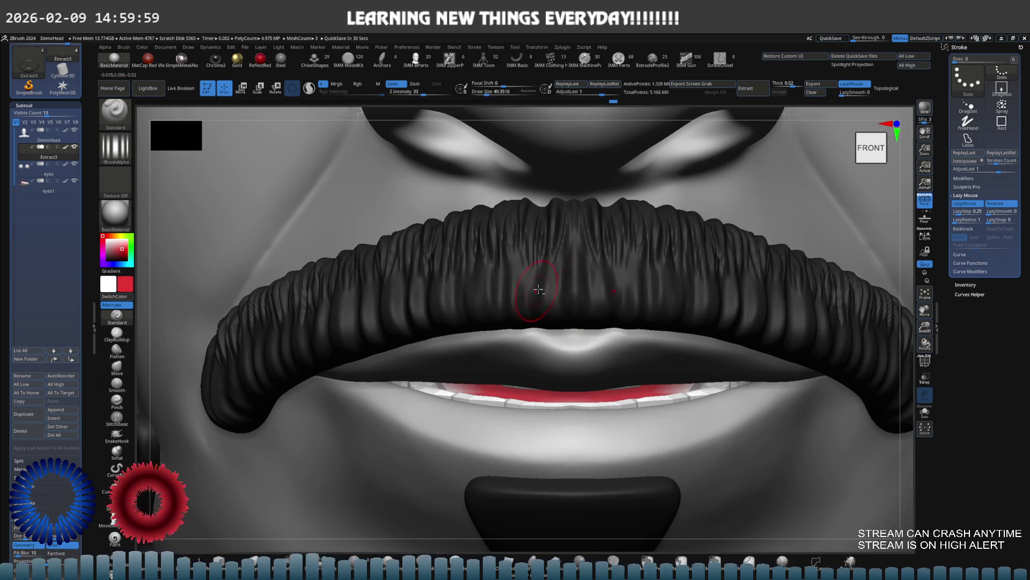
pyautogui.keyDown('alt'); pyautogui.moveTo(565, 289); pyautogui.dragTo(624, 291, button='right'); pyautogui.keyUp('alt')
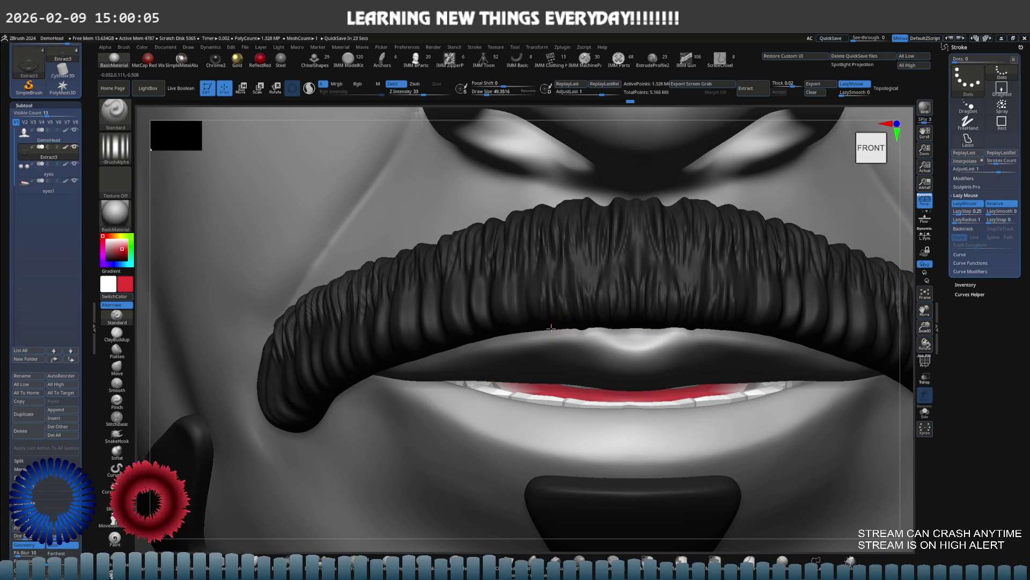
pyautogui.moveTo(524, 290)
pyautogui.mouseDown(button='right')
pyautogui.moveTo(536, 242)
pyautogui.moveTo(536, 265)
pyautogui.mouseUp(button='right')
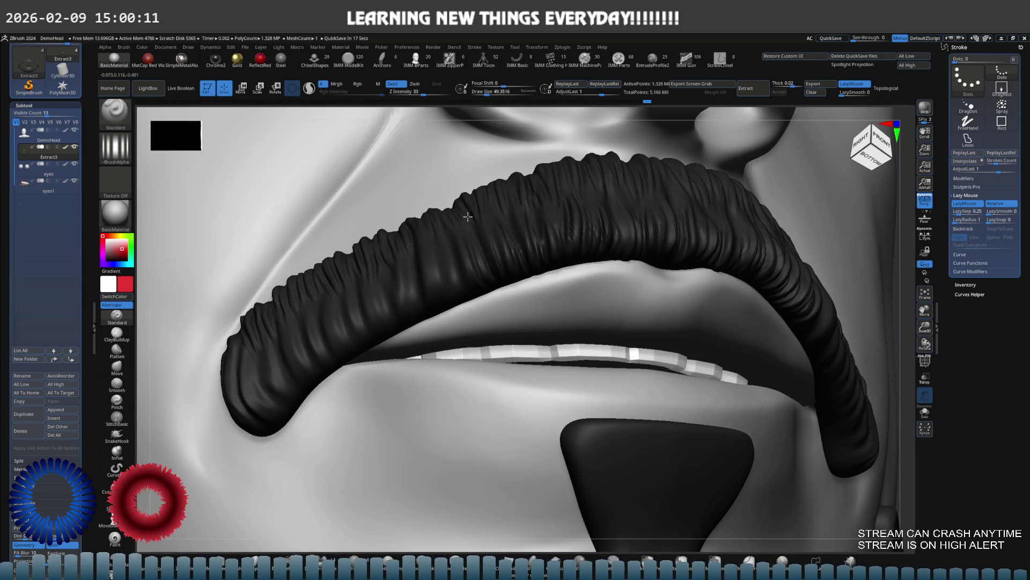
pyautogui.moveTo(472, 271); pyautogui.dragTo(490, 276, button='right')
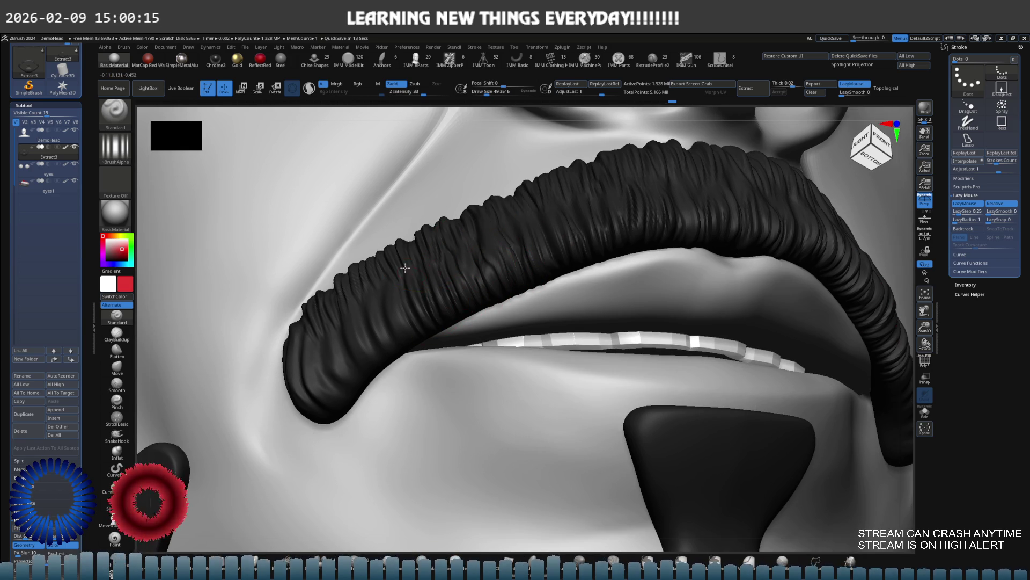
pyautogui.moveTo(416, 337)
pyautogui.mouseDown(button='right')
pyautogui.moveTo(449, 265)
pyautogui.moveTo(495, 287)
pyautogui.moveTo(488, 301)
pyautogui.mouseUp(button='right')
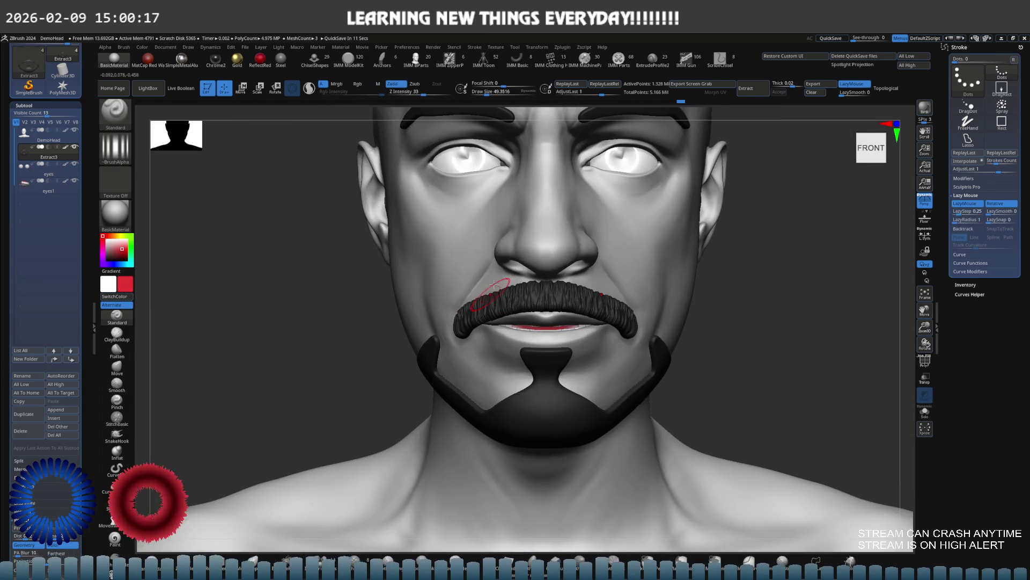